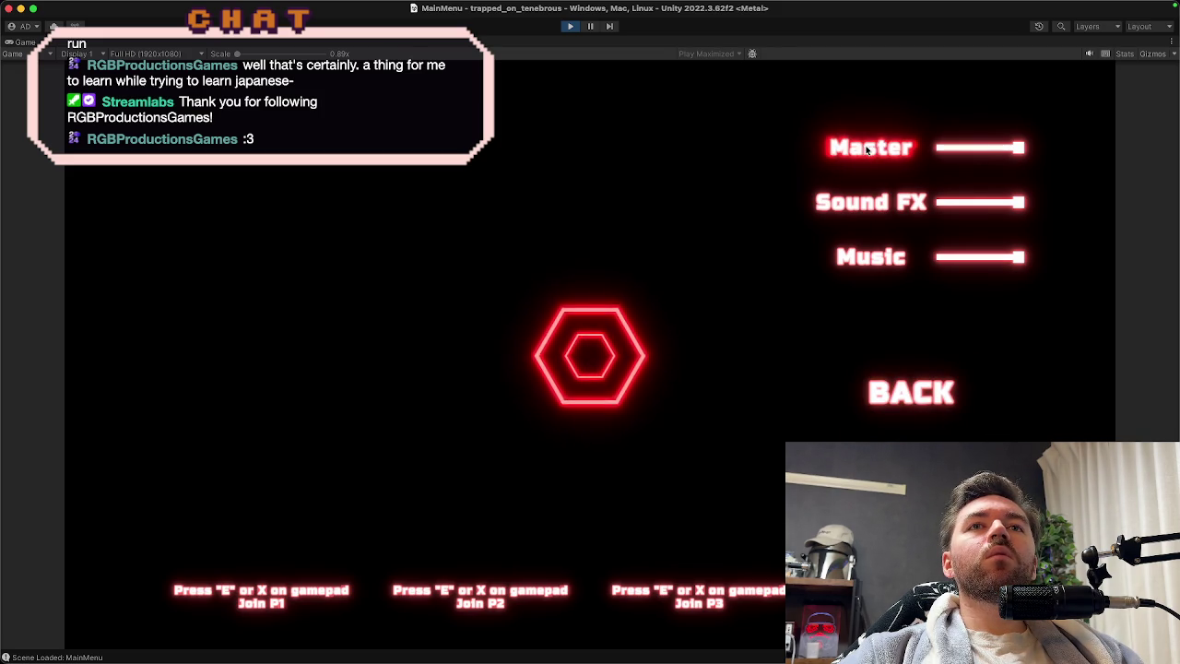
# Stop the running MainMenu play test and return to editing the settings menu scene.
pyautogui.click(570, 26)
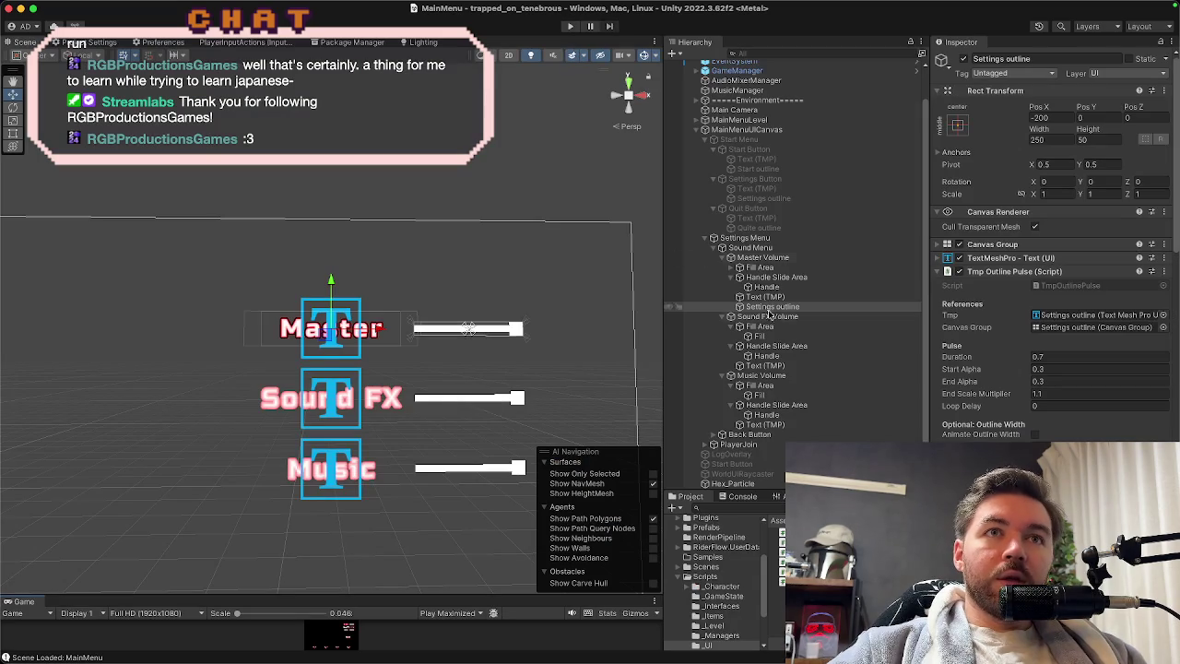
# Add a Hover Pulse Hook component to the Sound FX Volume and Music Volume sliders together.
pyautogui.click(787, 299)
pyautogui.click(790, 307)
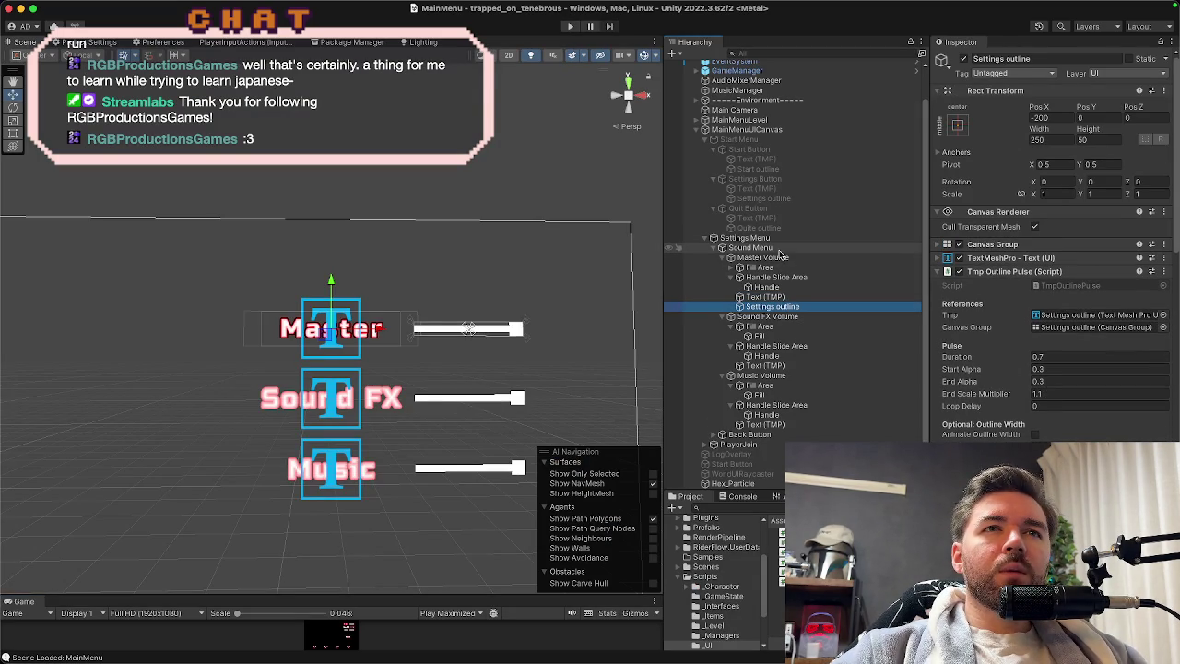
pyautogui.click(780, 318)
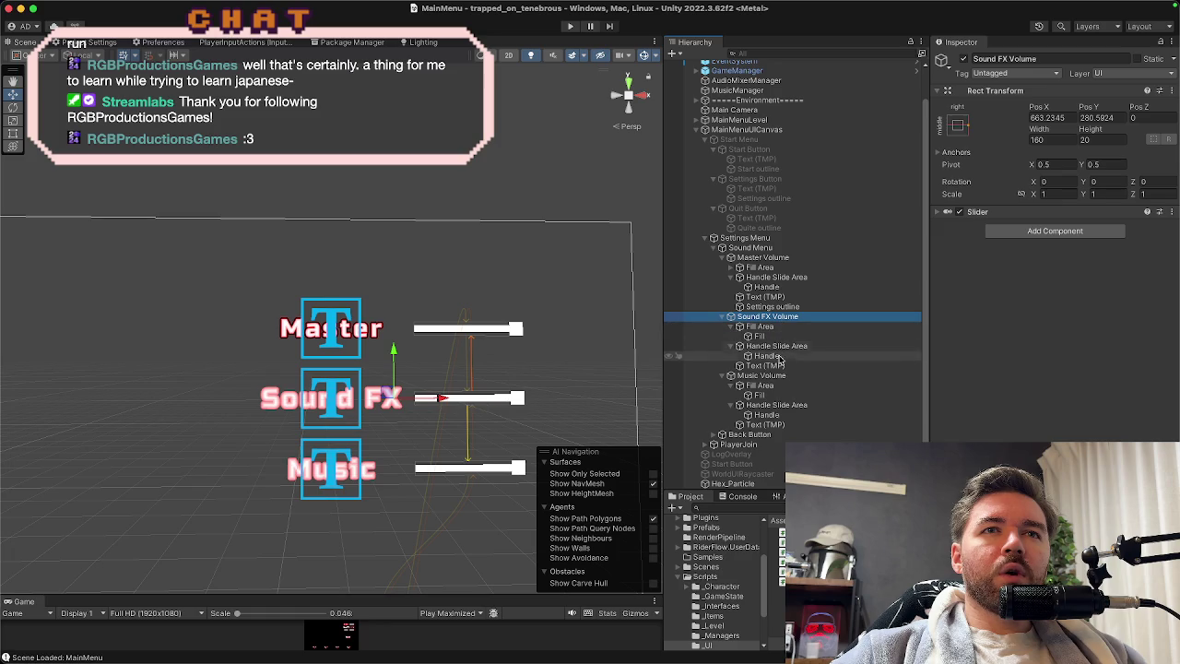
pyautogui.keyDown('super'); pyautogui.click(788, 378); pyautogui.keyUp('super')
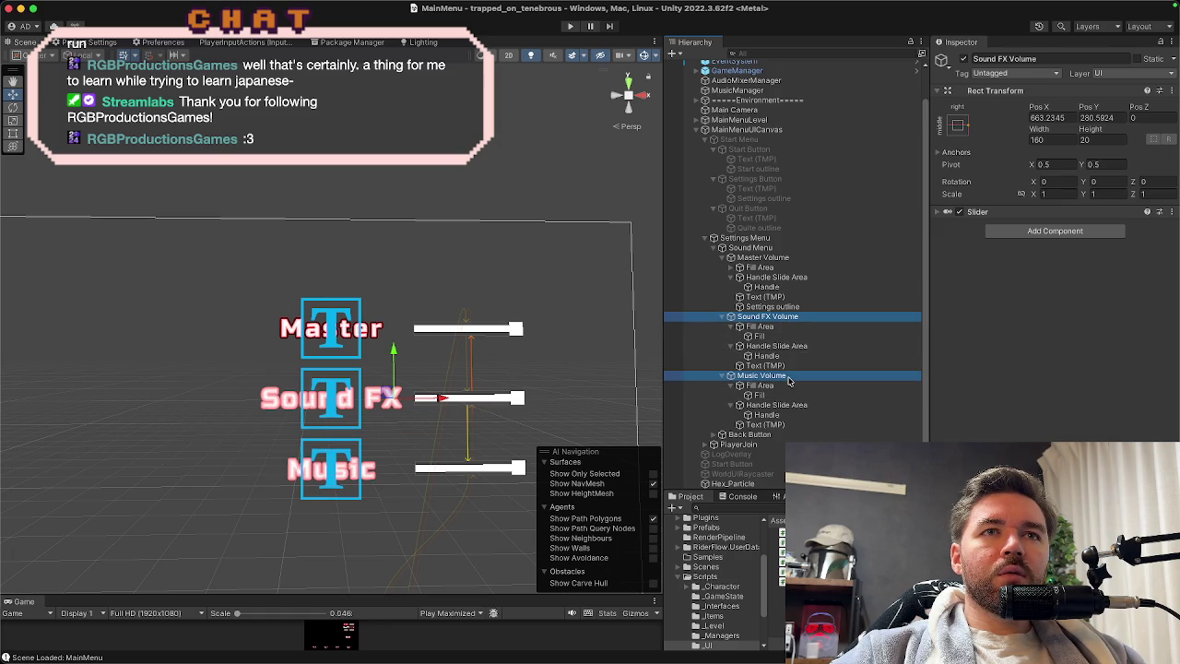
pyautogui.click(1016, 232)
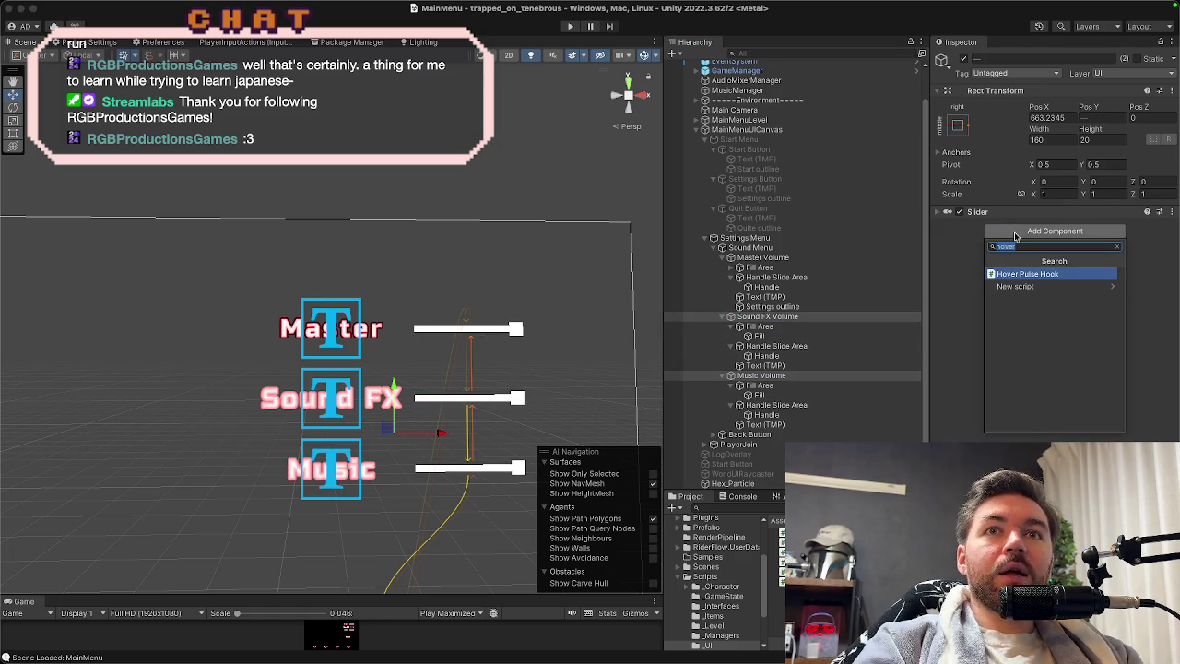
pyautogui.click(1016, 275)
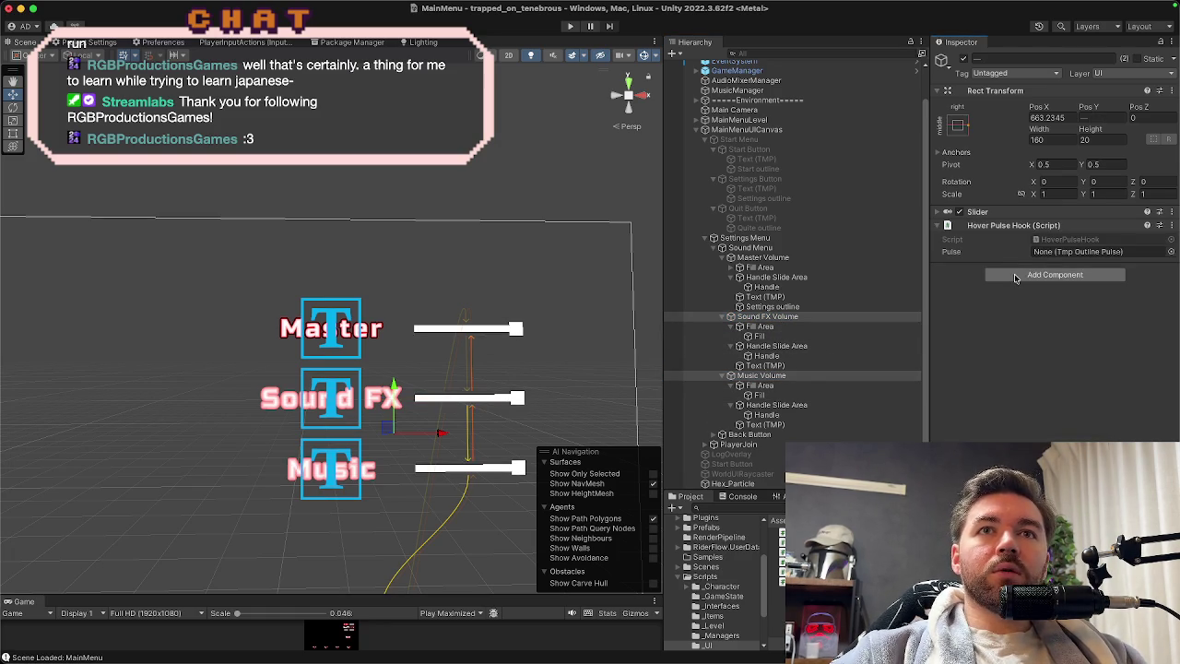
pyautogui.click(793, 307)
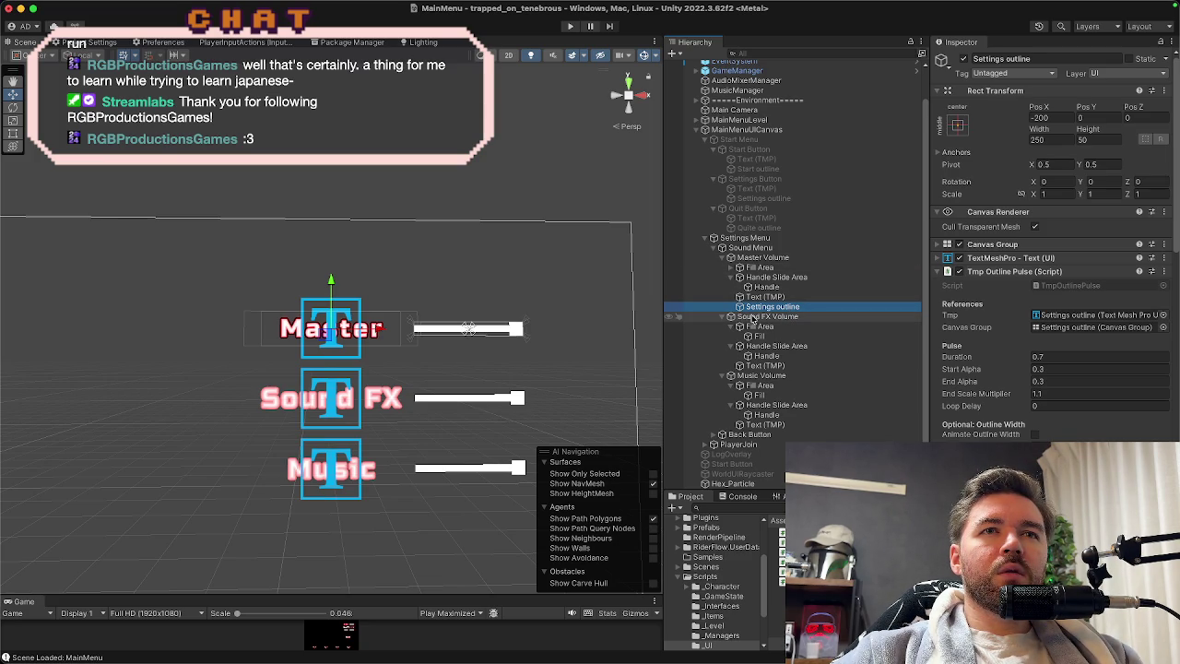
# Paste the copied Settings outline as a child of the Sound FX Volume and Music Volume sliders.
pyautogui.rightClick(753, 320)
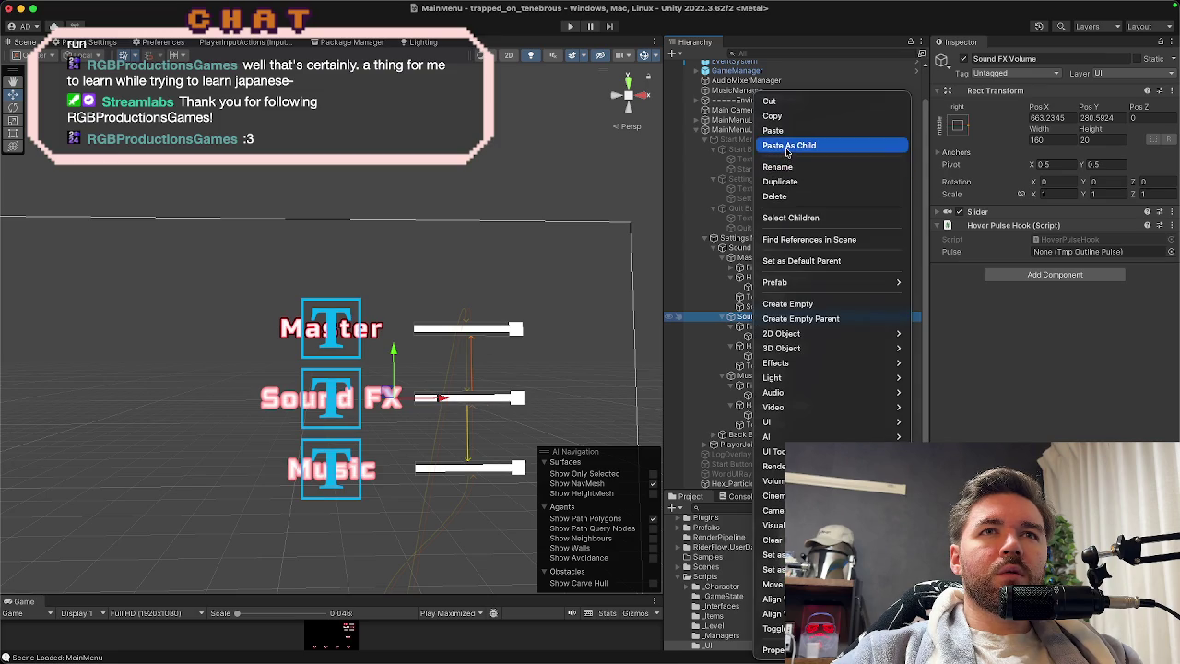
pyautogui.click(789, 145)
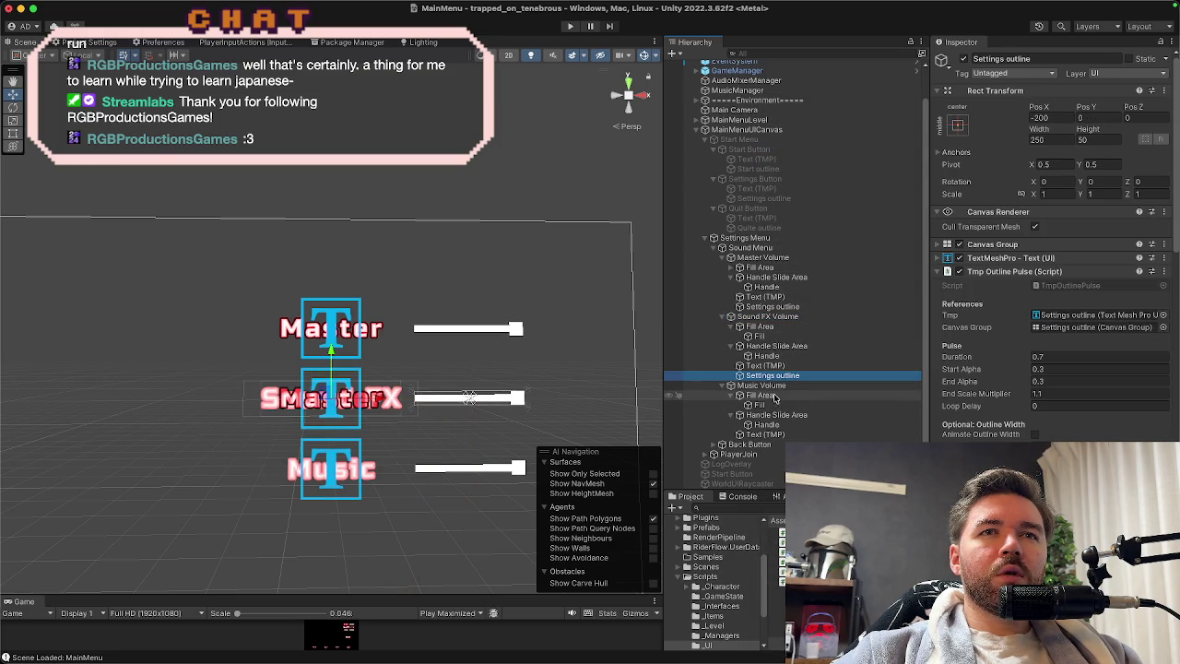
pyautogui.click(773, 387)
pyautogui.rightClick(775, 392)
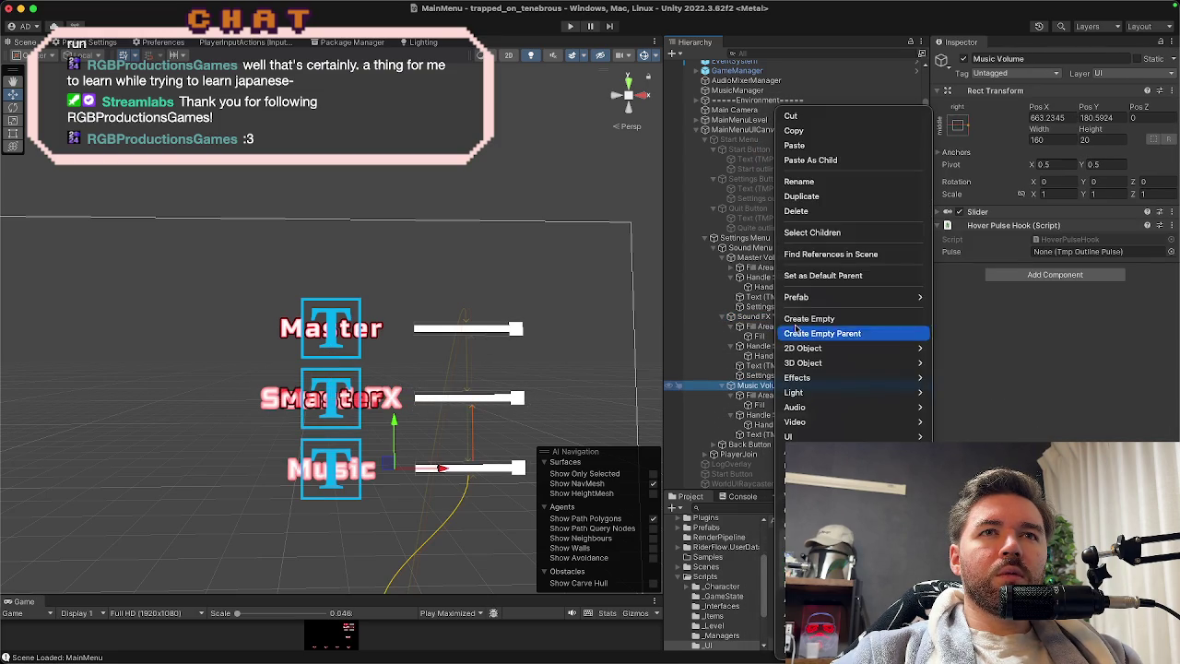
pyautogui.click(801, 161)
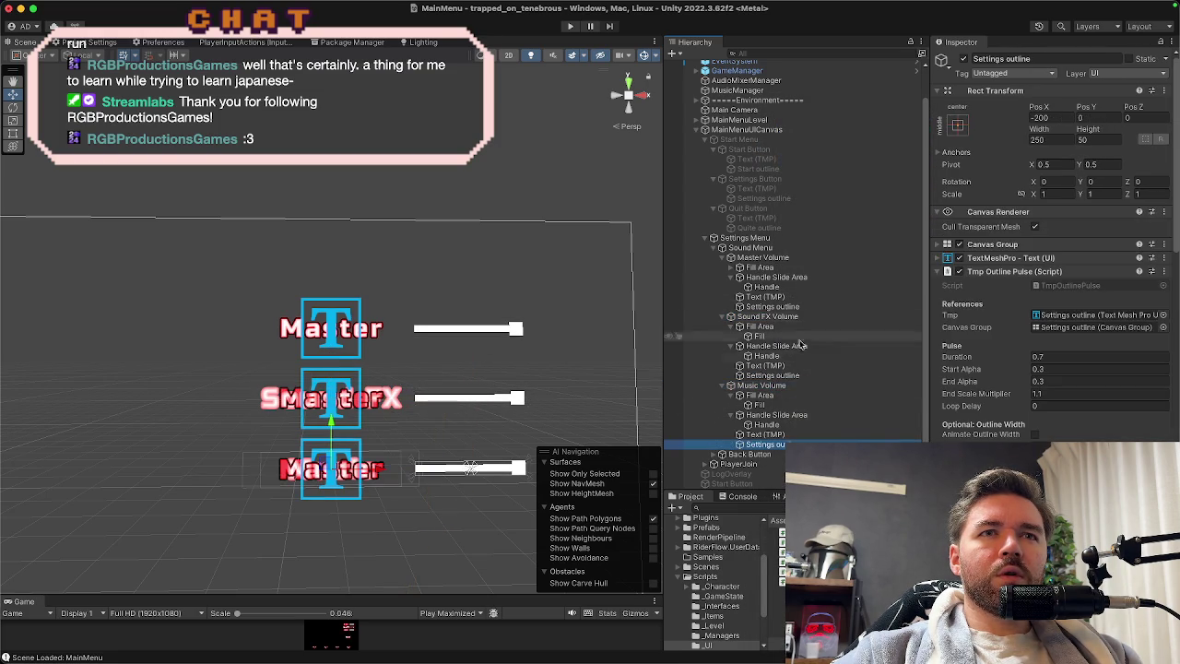
pyautogui.click(766, 365)
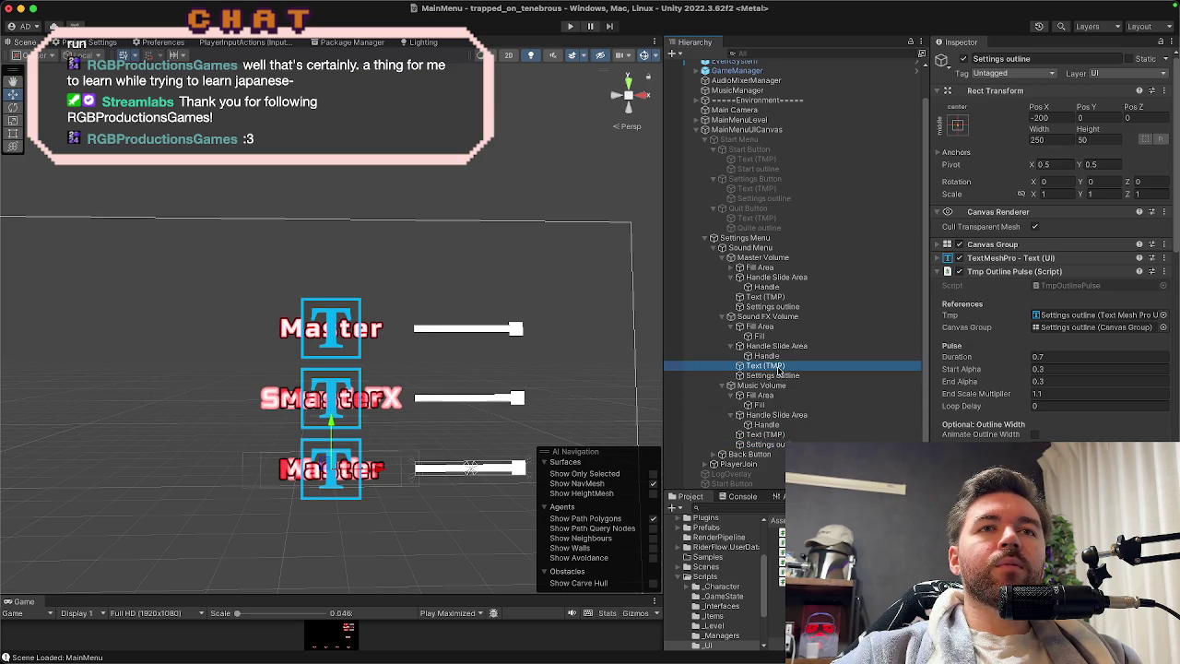
# Rename Master Volume's Settings outline to 'Master outline'.
pyautogui.click(778, 306)
pyautogui.click(1042, 58)
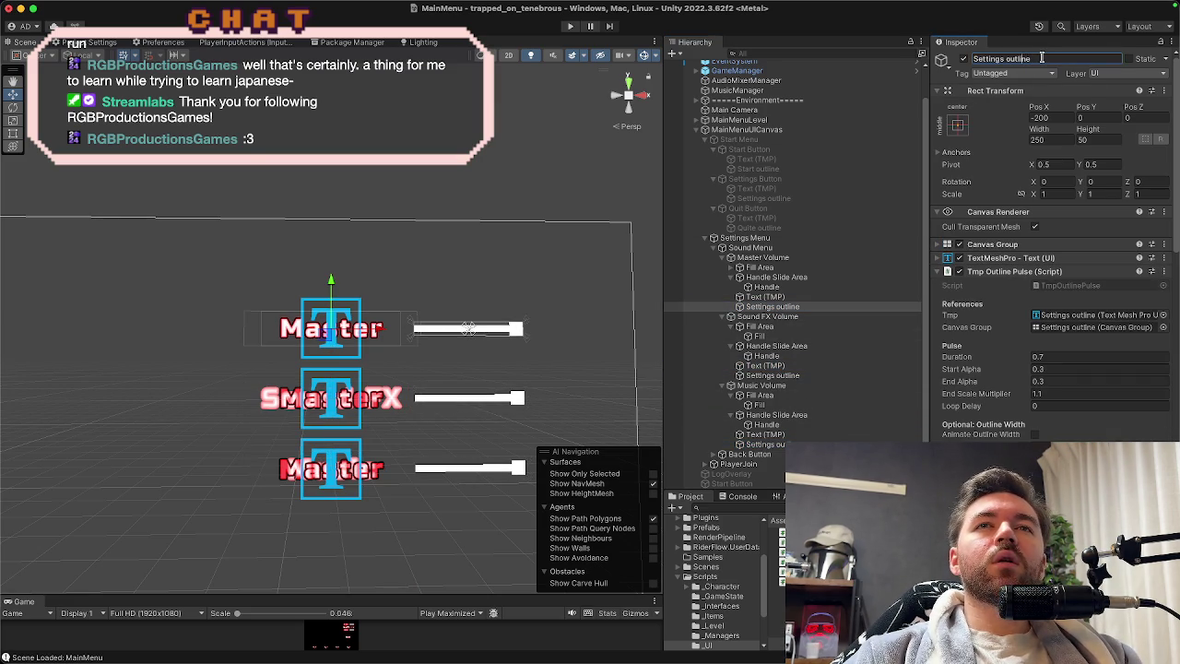
pyautogui.press('BackSpace')
pyautogui.press('BackSpace')
pyautogui.press('BackSpace')
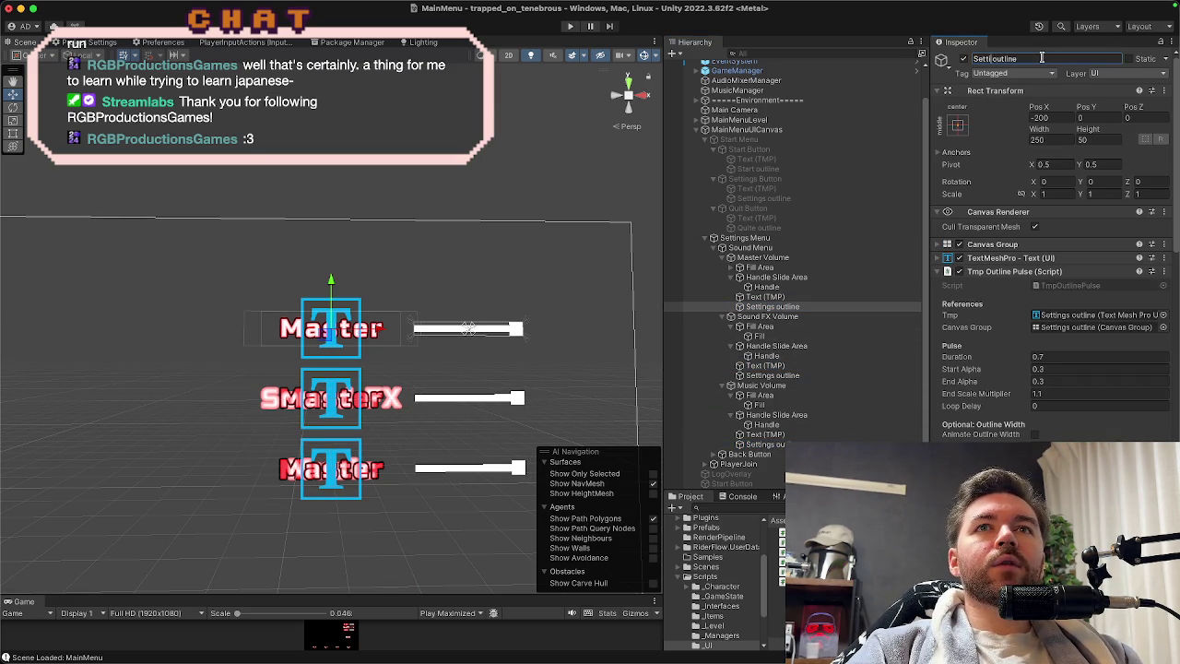
pyautogui.press('BackSpace')
pyautogui.press('BackSpace')
pyautogui.write('Mast')
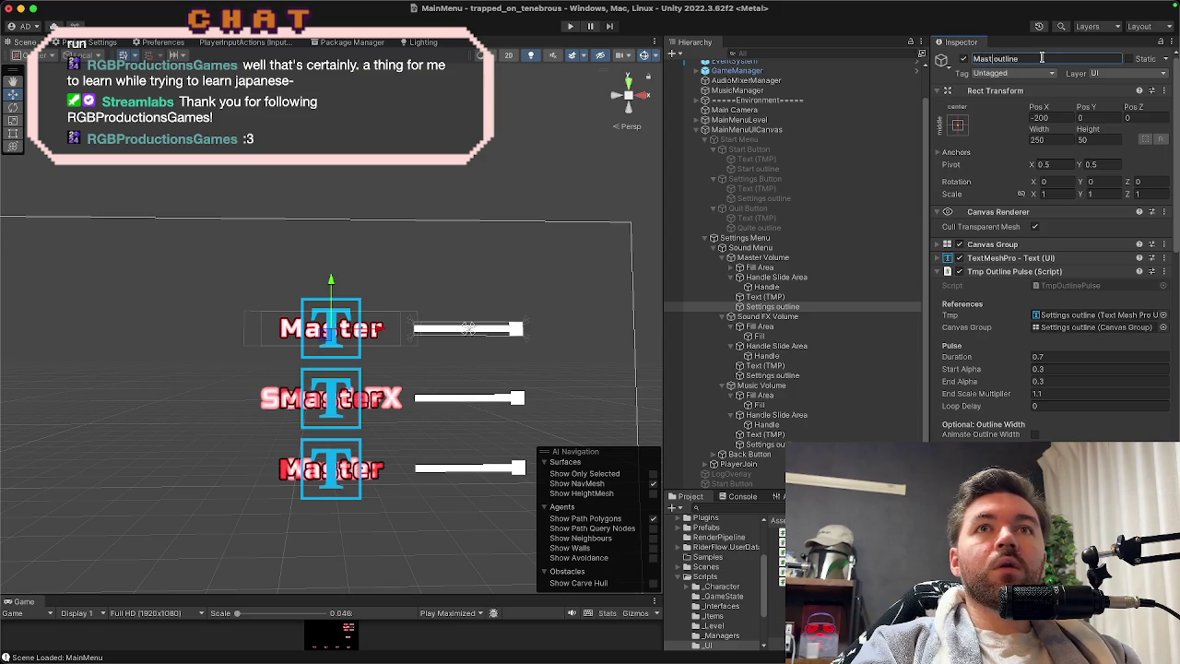
pyautogui.write('er')
pyautogui.press('Return')
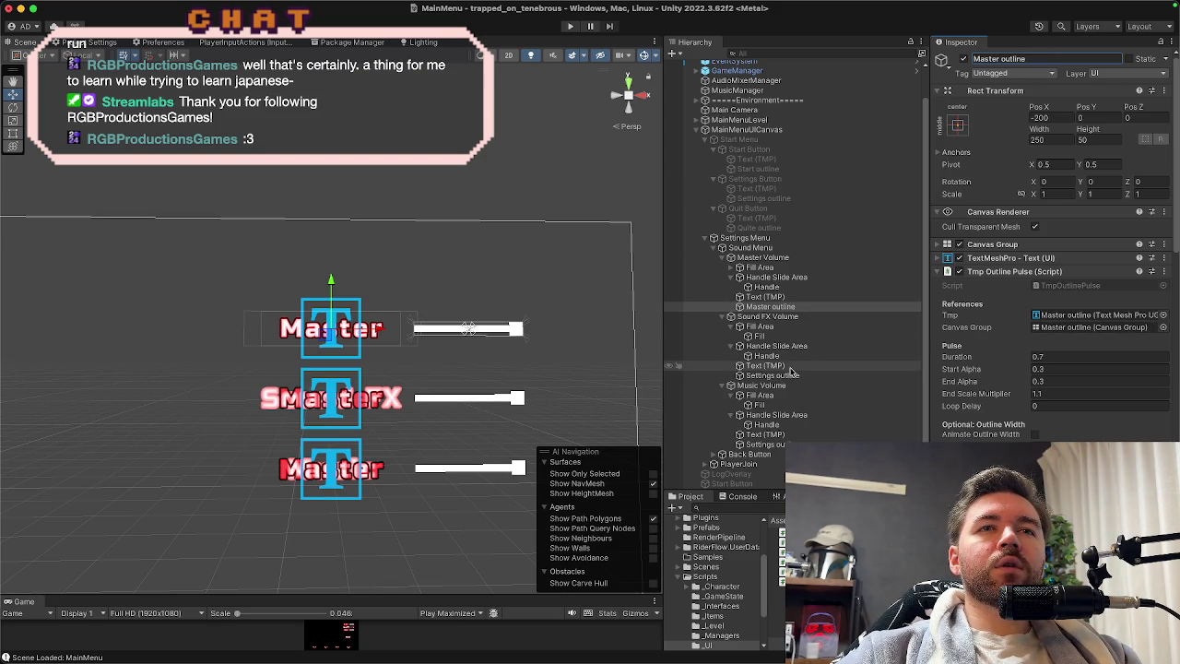
# Rename the pasted outlines to 'Sound FX outline' and 'Music outline'.
pyautogui.click(793, 377)
pyautogui.doubleClick(986, 59)
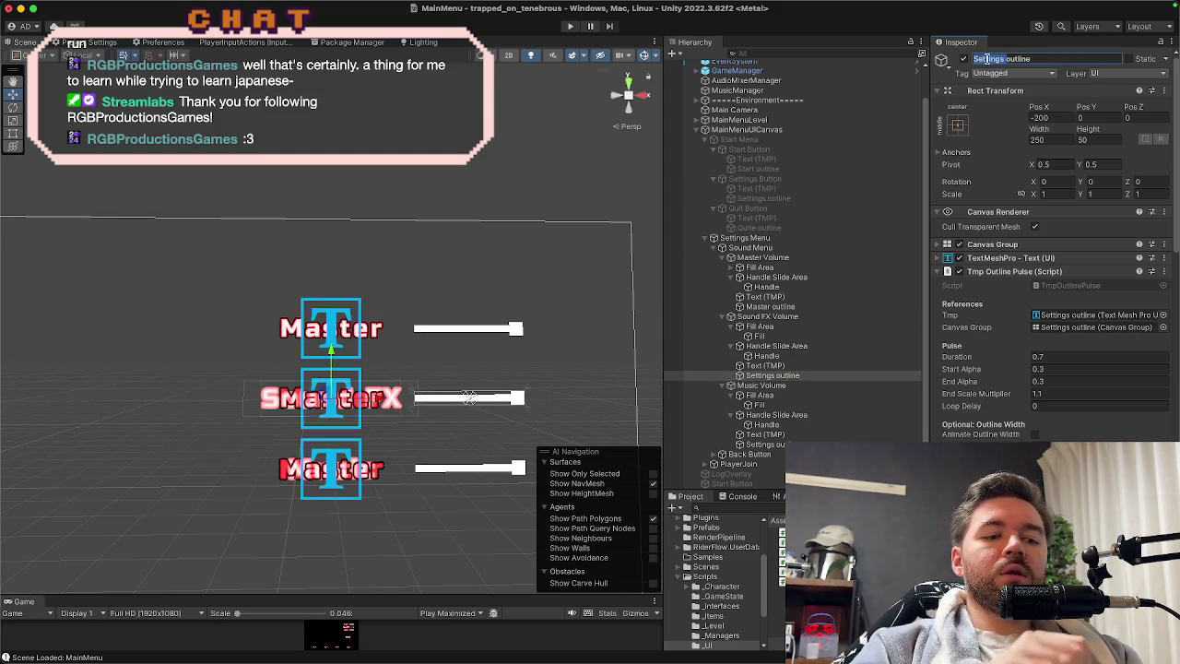
pyautogui.write('Sound')
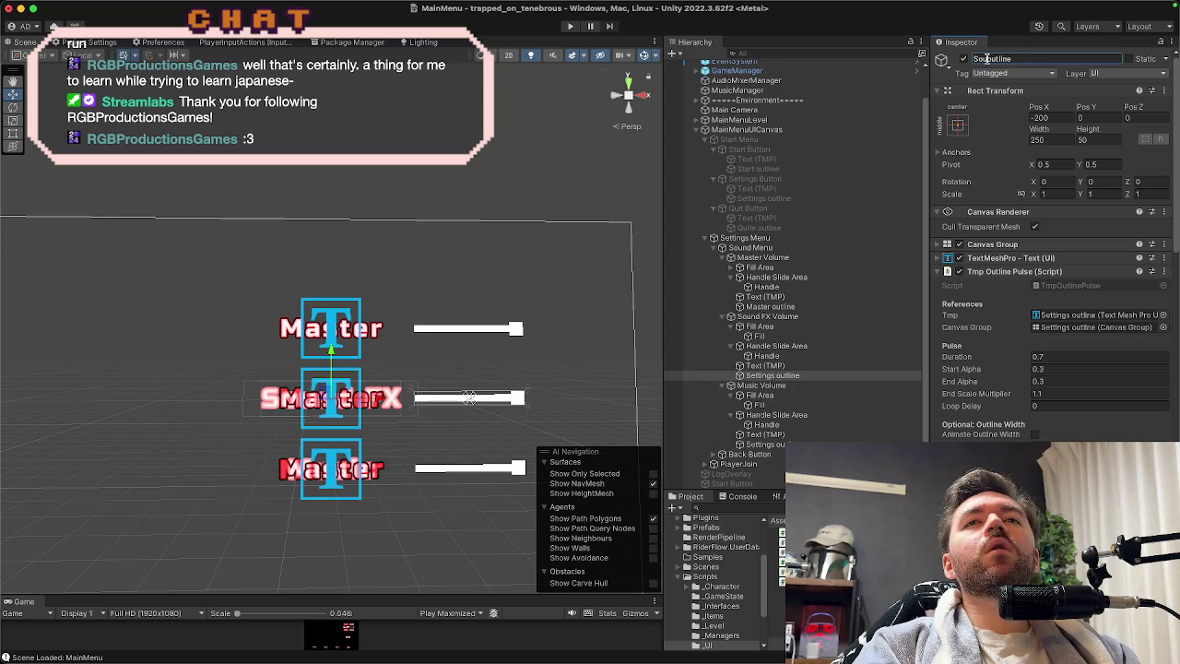
pyautogui.write(' FX')
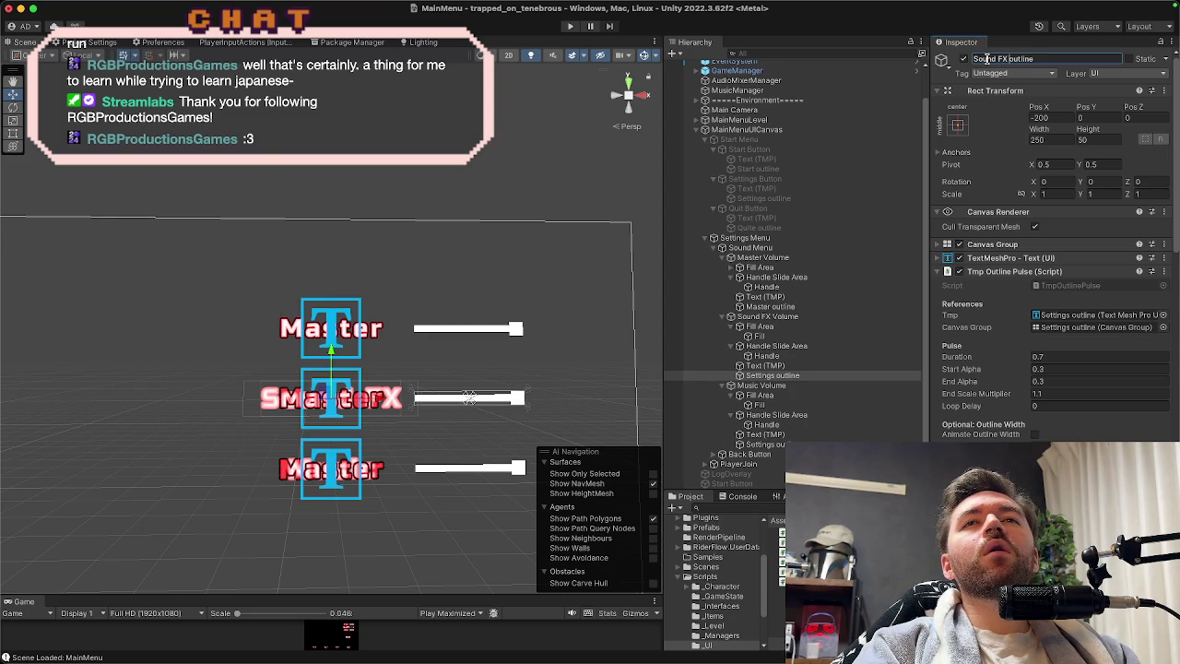
pyautogui.press('Return')
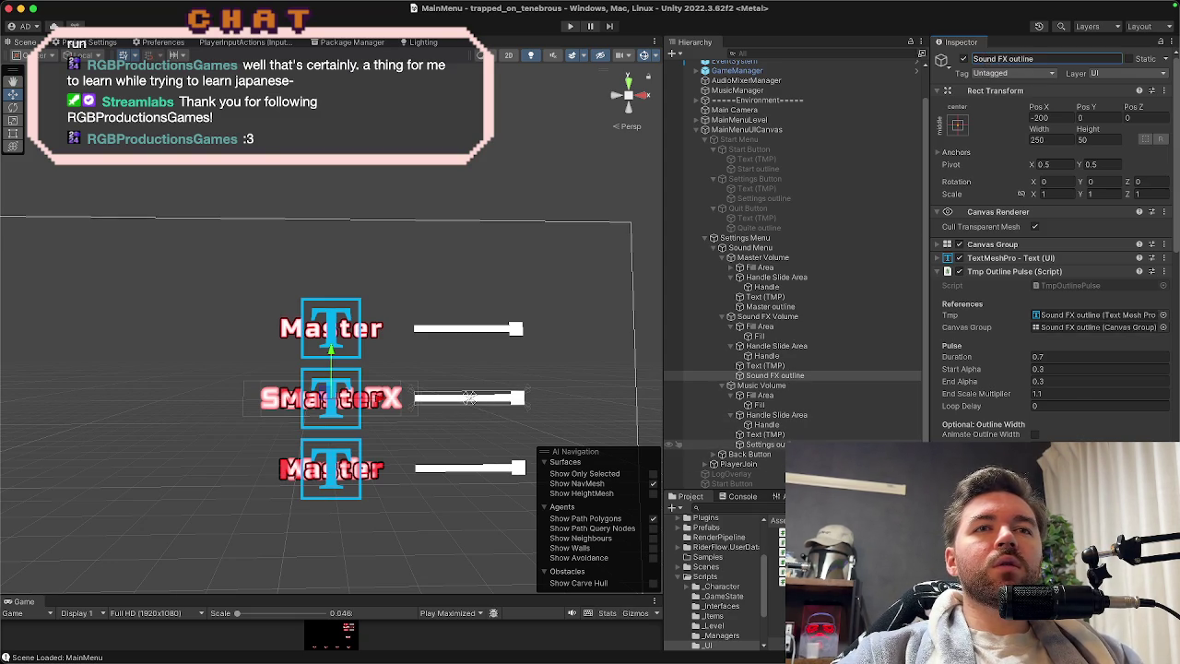
pyautogui.click(799, 443)
pyautogui.doubleClick(979, 59)
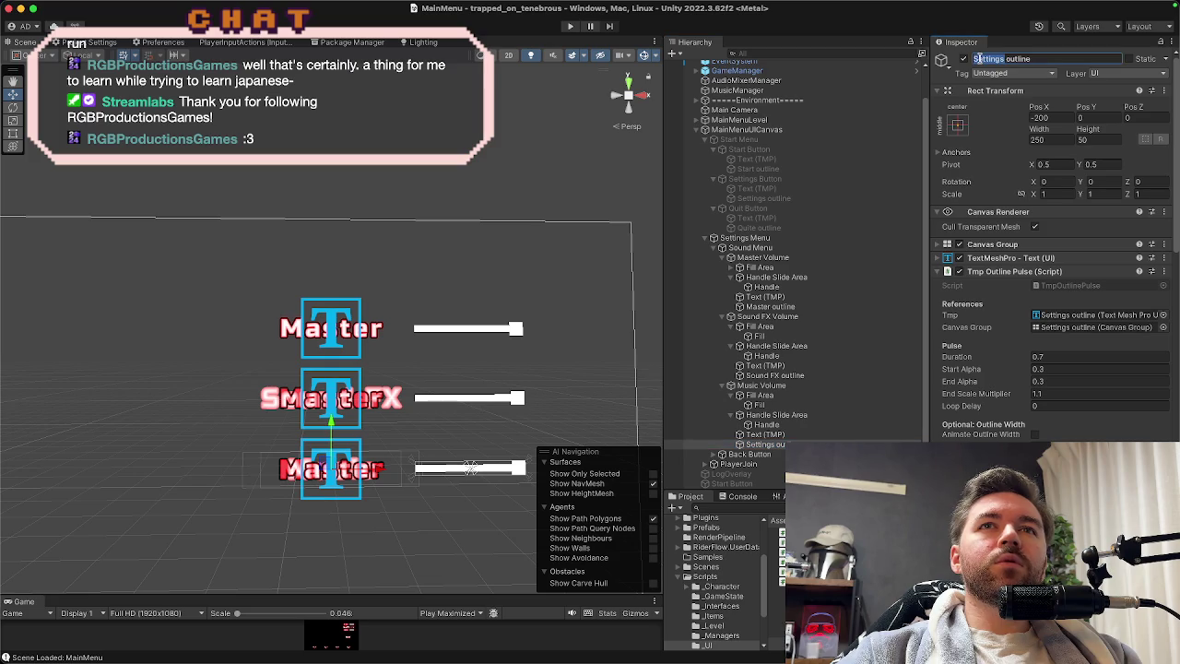
pyautogui.write('Music')
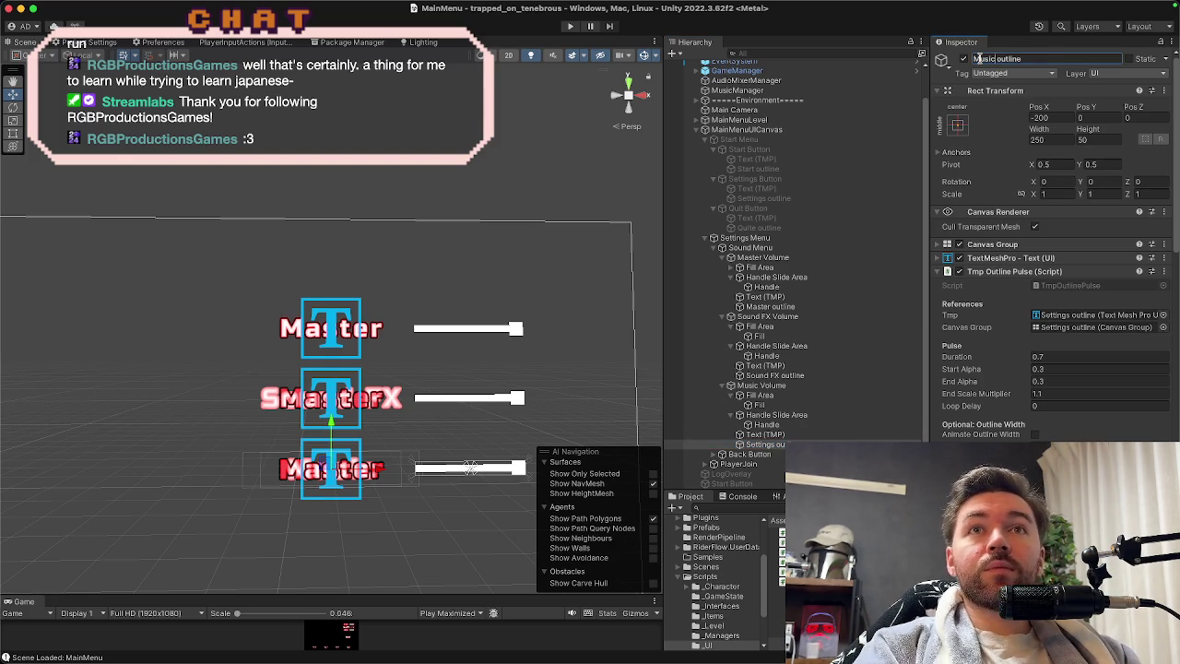
pyautogui.press('Return')
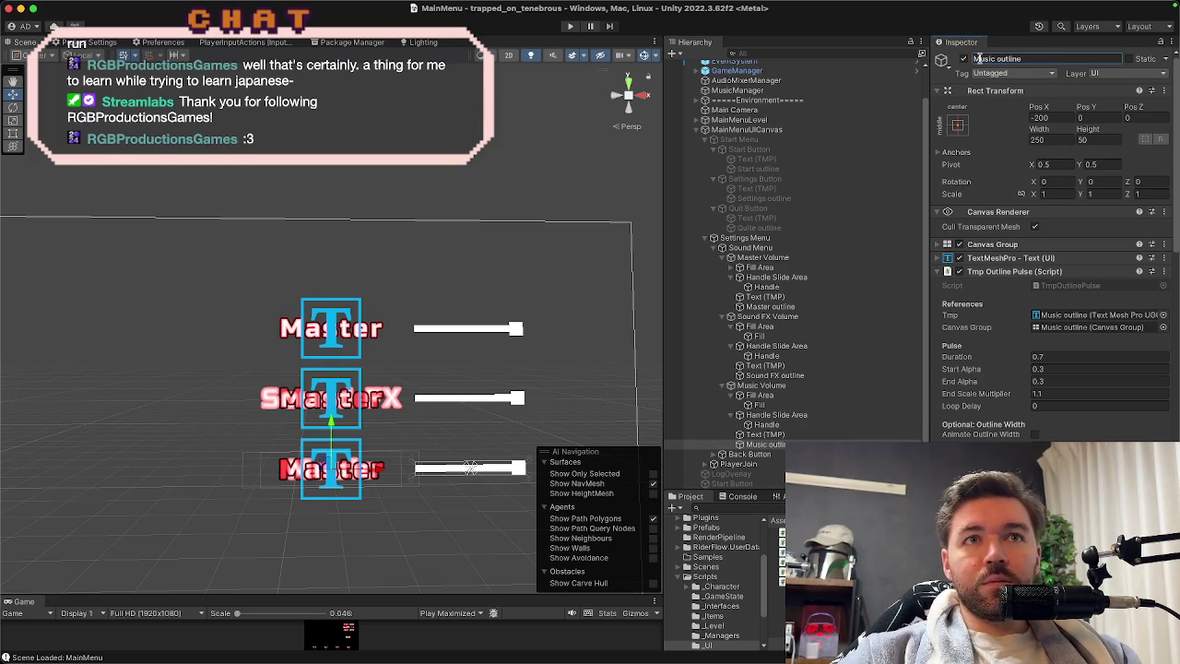
# Set each slider's Hover Pulse Hook Pulse target: Sound FX outline and Music outline respectively.
pyautogui.scroll(-5, 1014, 381)
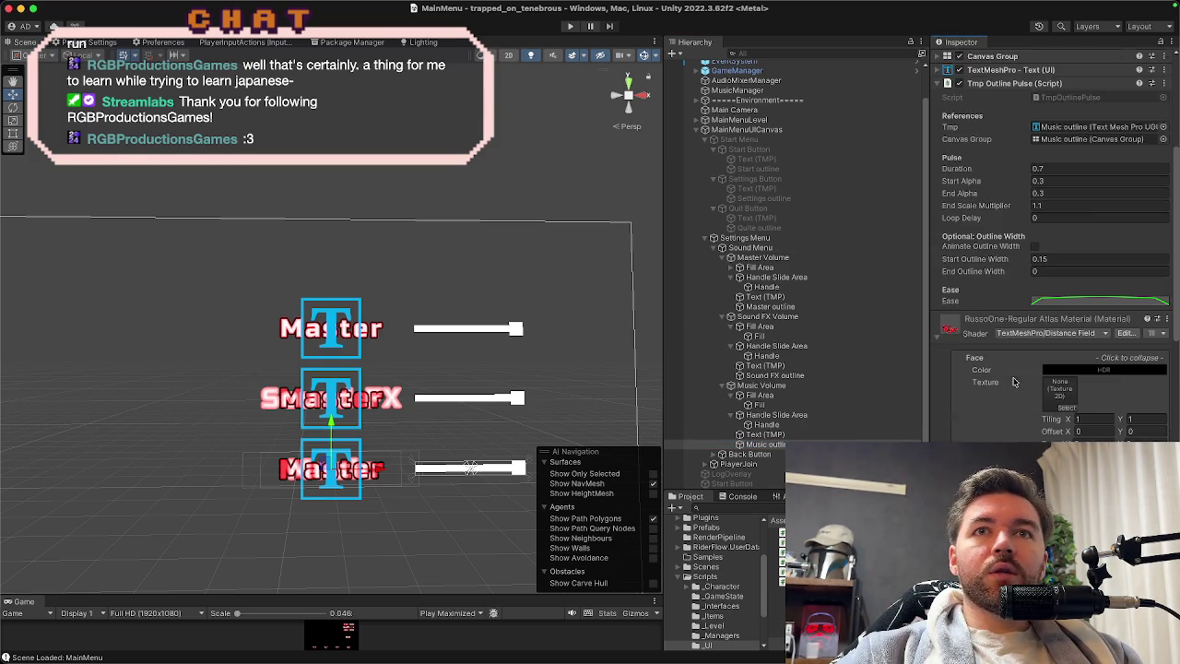
pyautogui.scroll(5, 1015, 382)
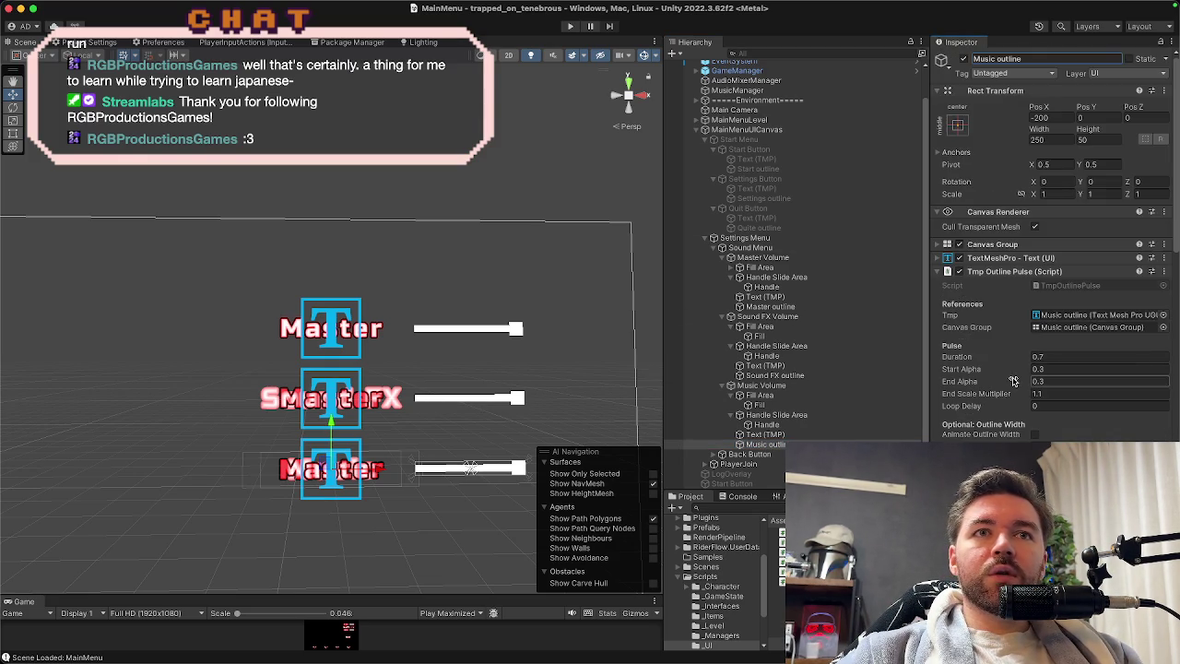
pyautogui.click(1002, 273)
pyautogui.click(938, 305)
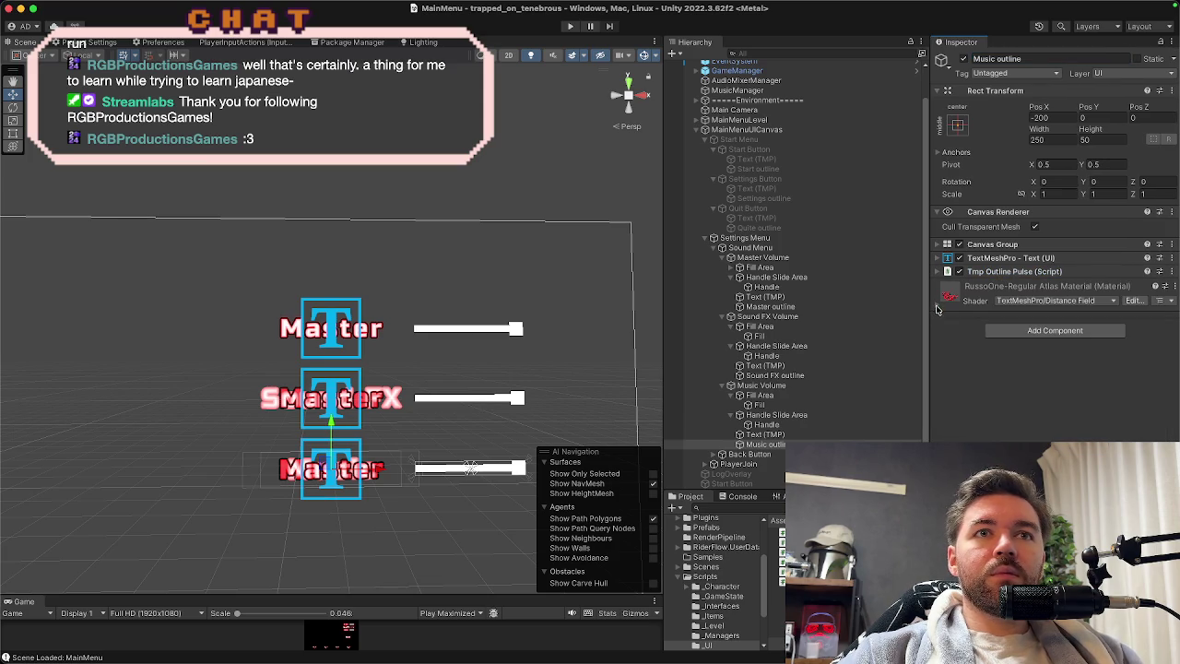
pyautogui.click(825, 377)
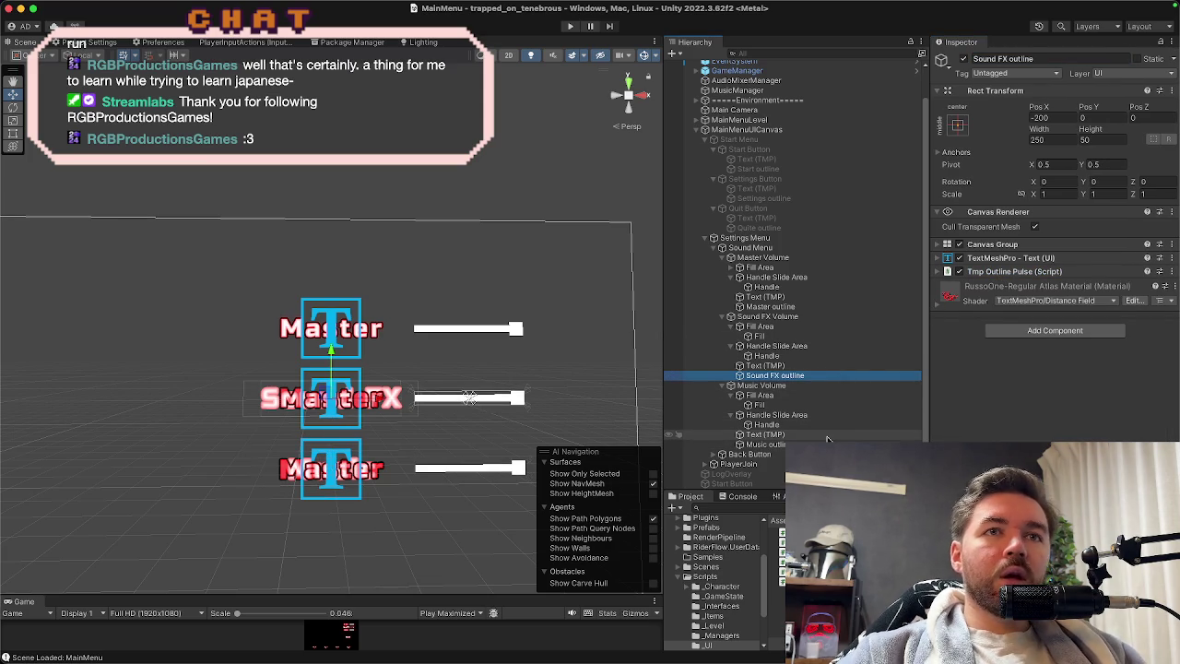
pyautogui.click(795, 318)
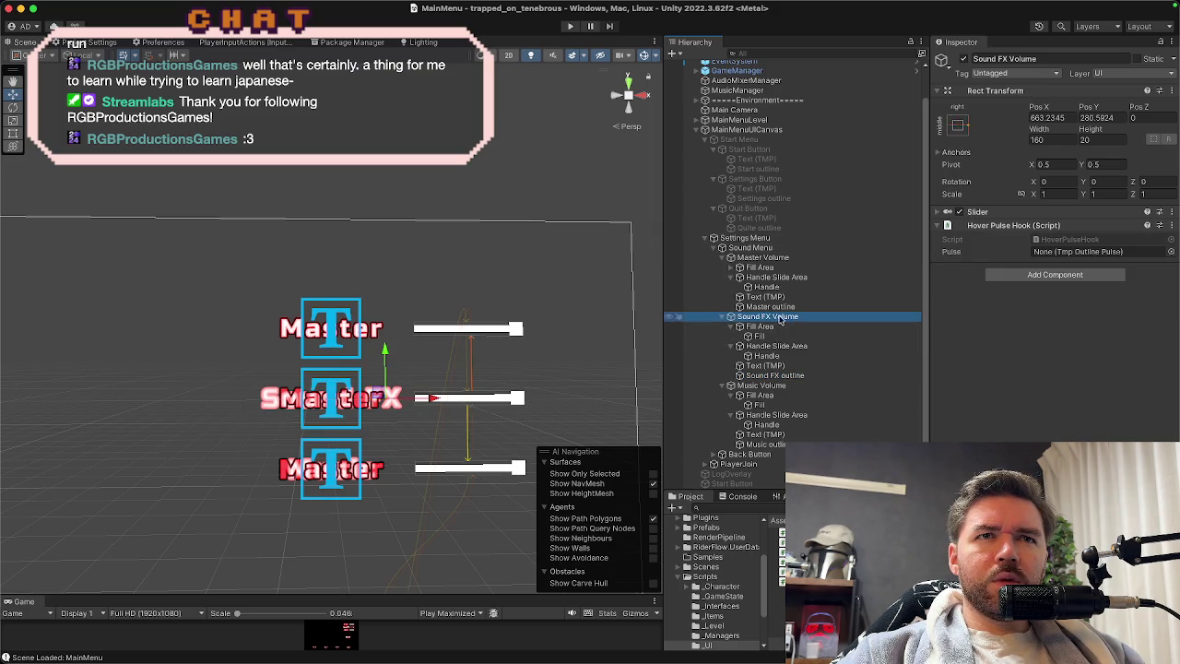
pyautogui.moveTo(777, 380)
pyautogui.mouseDown()
pyautogui.moveTo(1098, 263)
pyautogui.moveTo(1046, 257)
pyautogui.mouseUp()
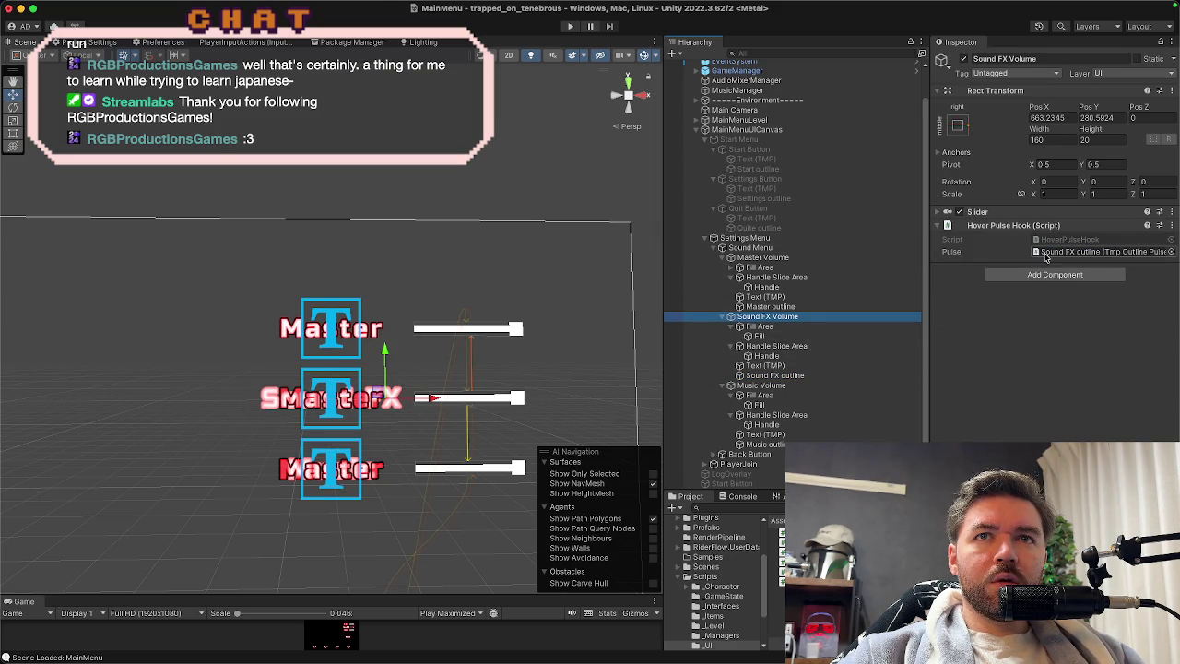
pyautogui.click(774, 385)
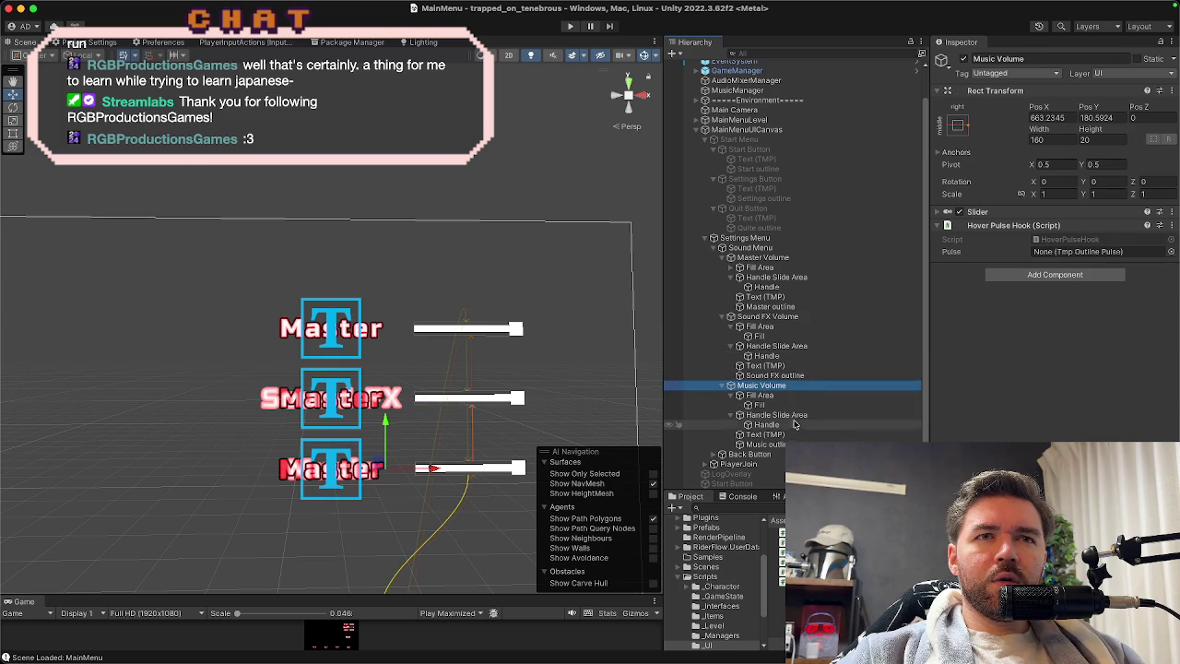
pyautogui.moveTo(786, 441); pyautogui.dragTo(1044, 256)
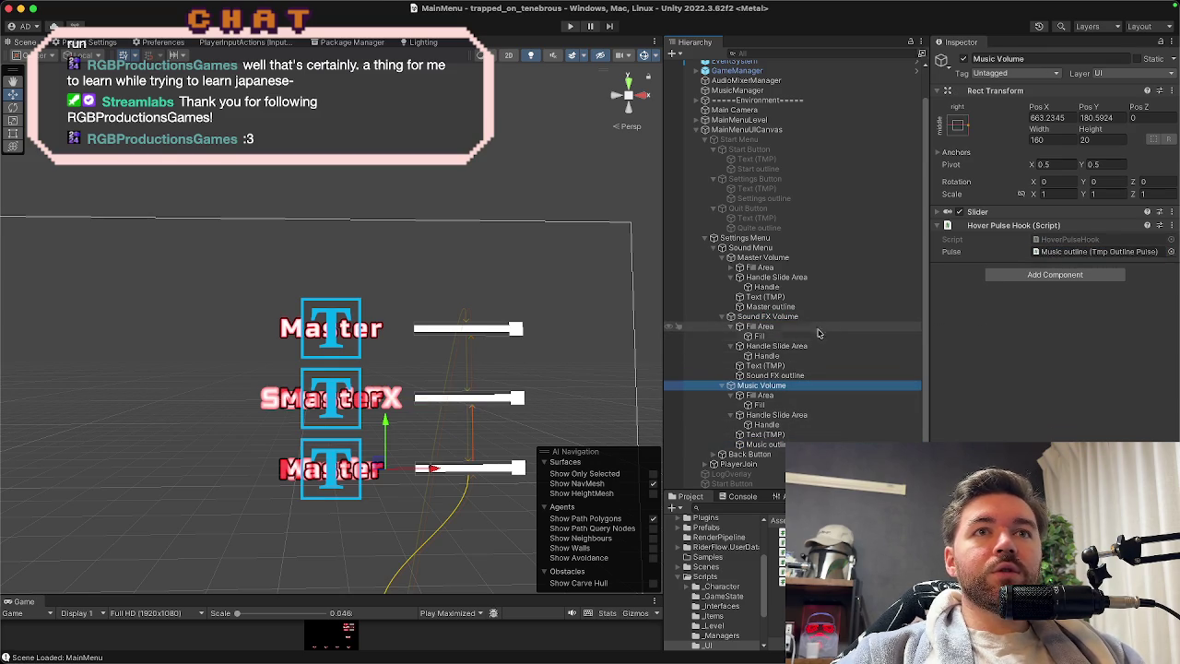
# Change the Sound FX outline text to 'Sound FX' and the Music outline text to 'Music'.
pyautogui.click(805, 379)
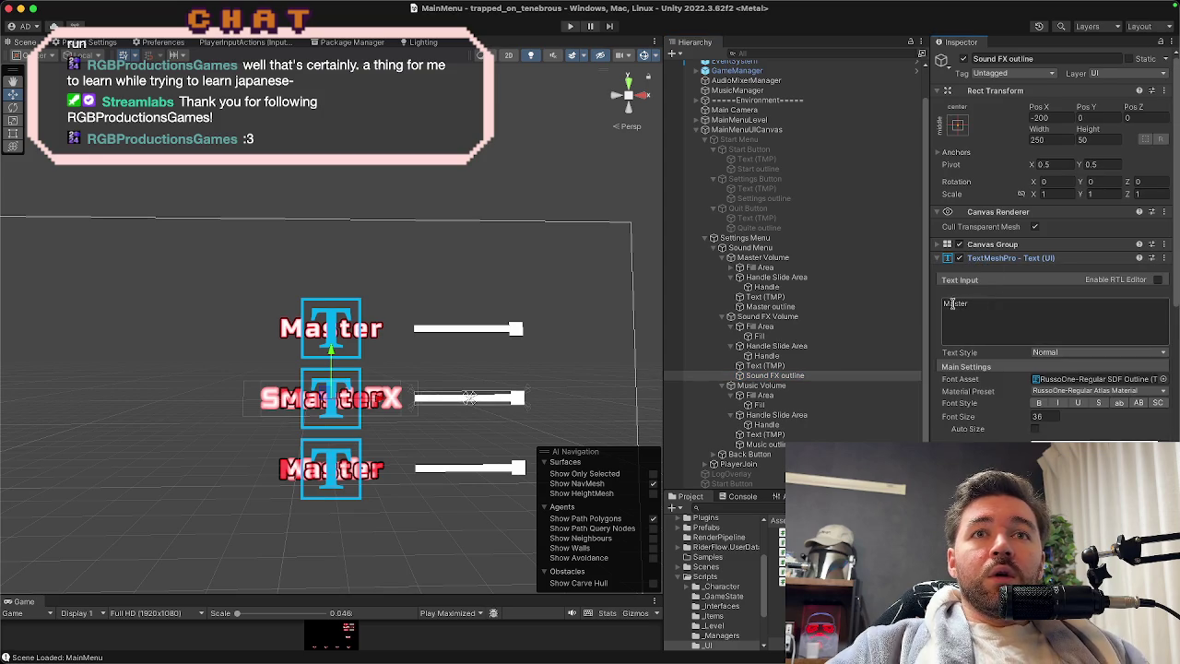
pyautogui.doubleClick(953, 304)
pyautogui.write('S')
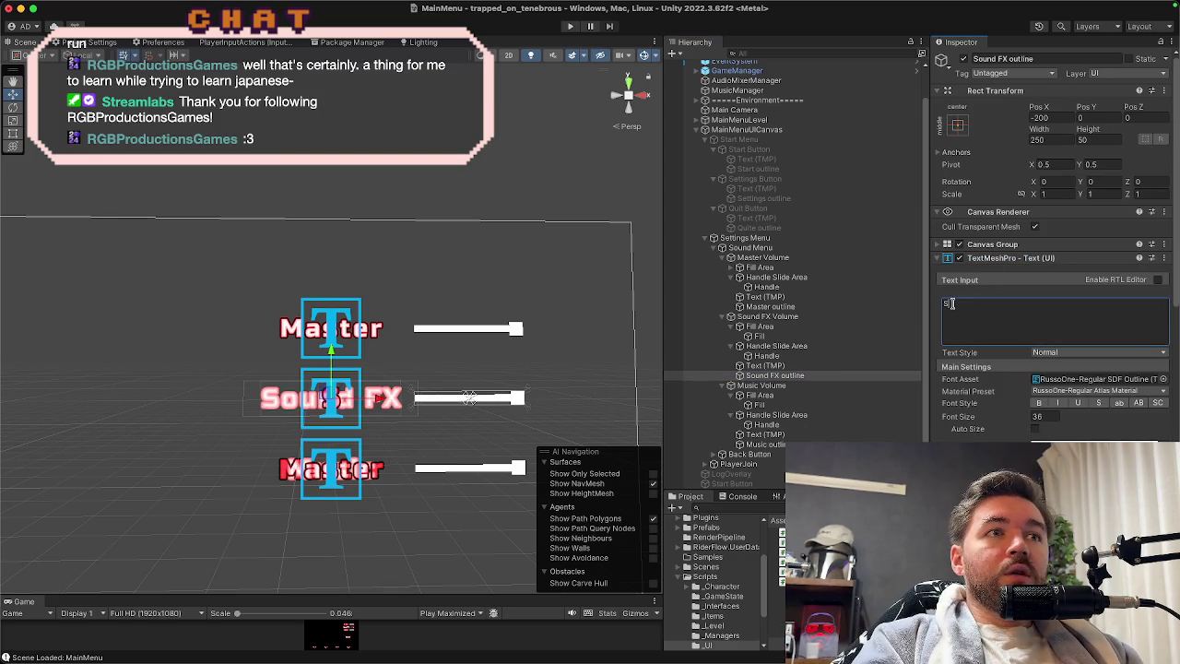
pyautogui.write('ound FX')
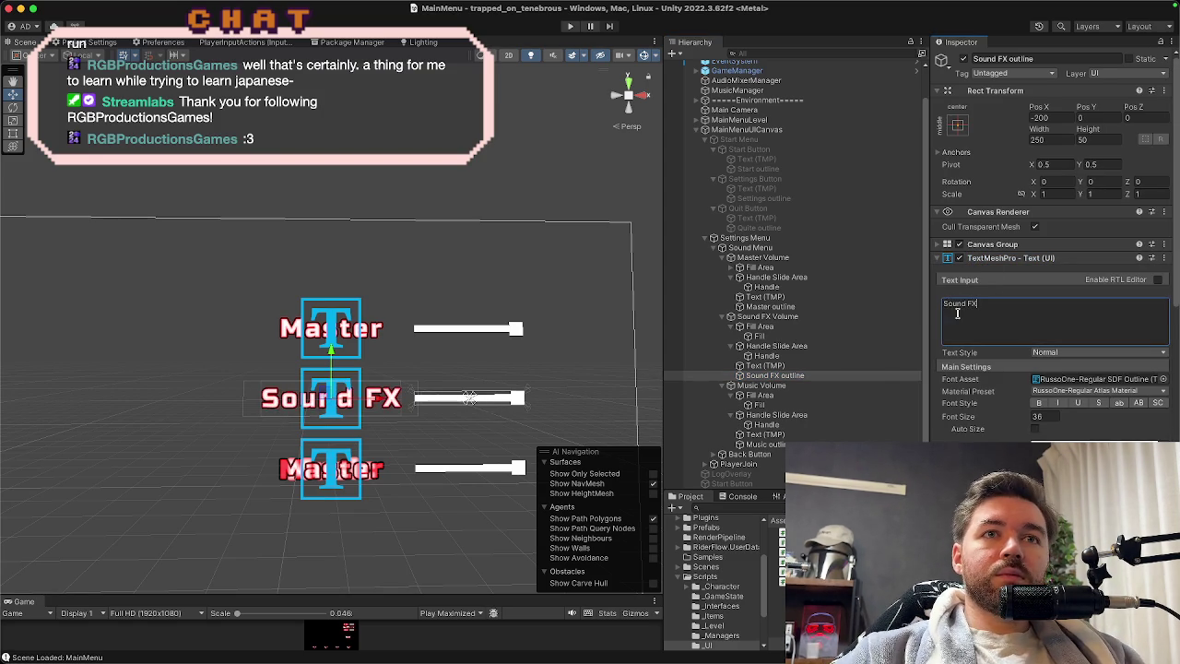
pyautogui.click(761, 445)
pyautogui.click(986, 306)
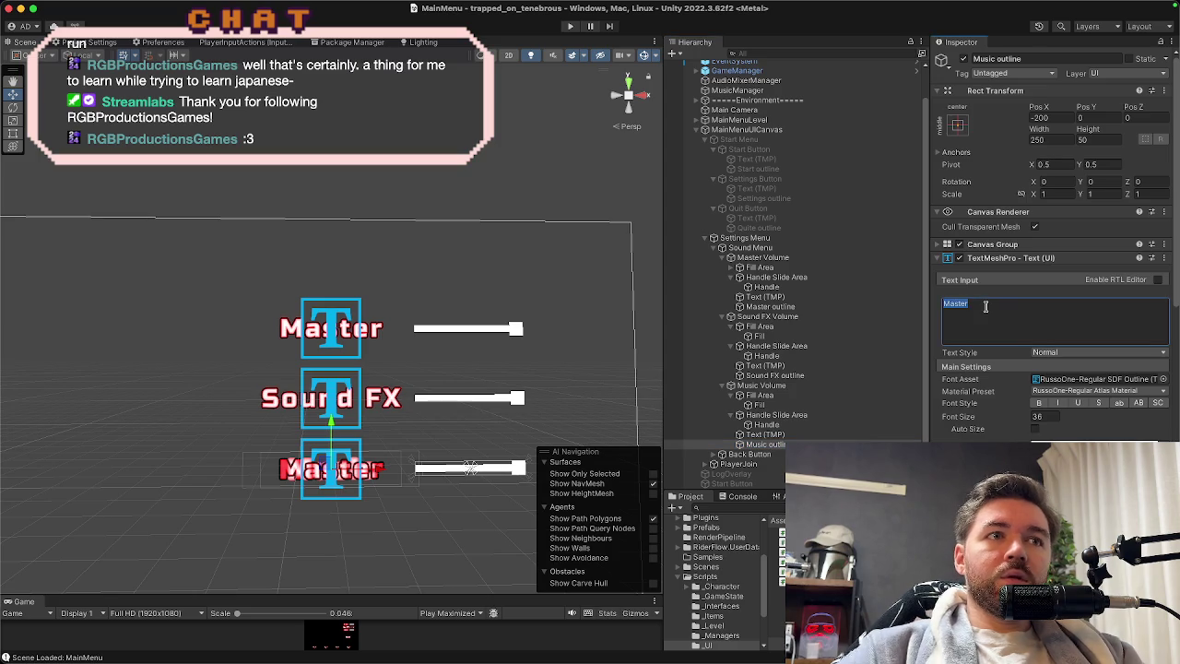
pyautogui.write('Music')
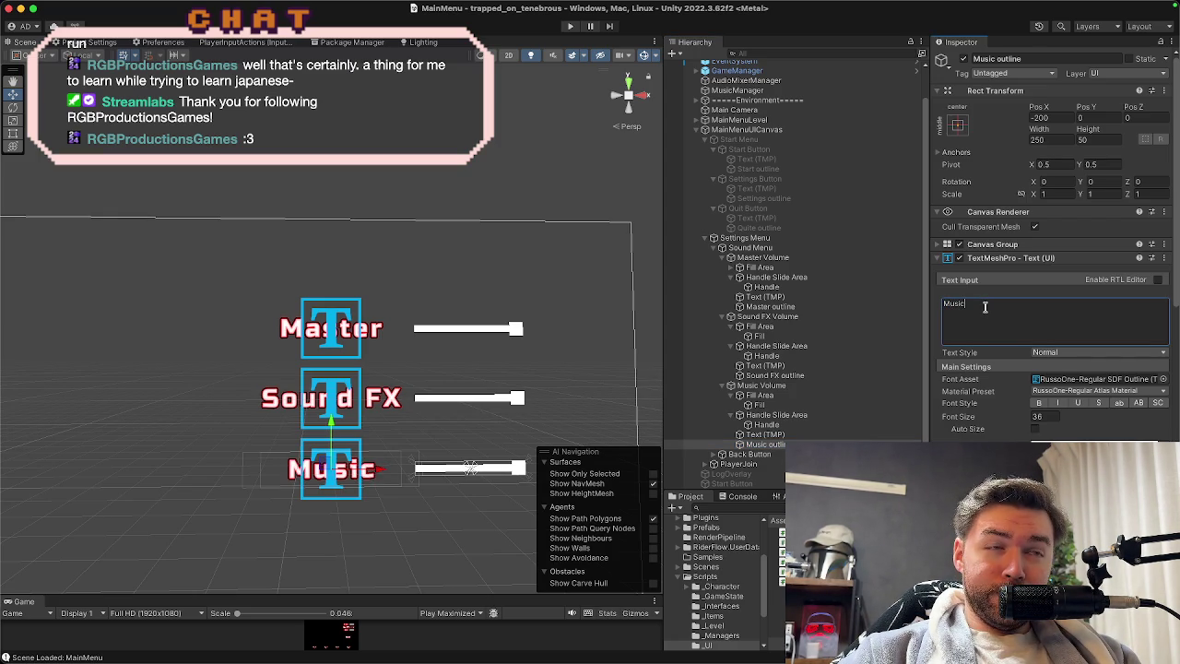
pyautogui.click(698, 131)
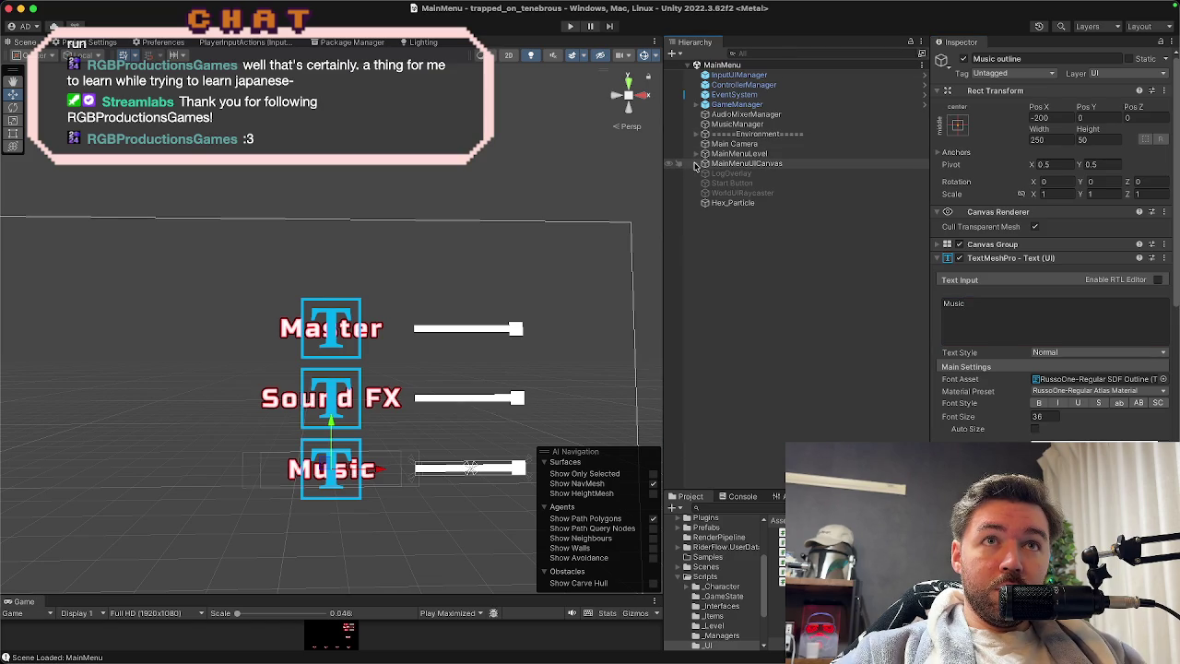
# Deactivate the Settings Menu, activate the Start Menu, and start play mode.
pyautogui.click(696, 164)
pyautogui.click(716, 184)
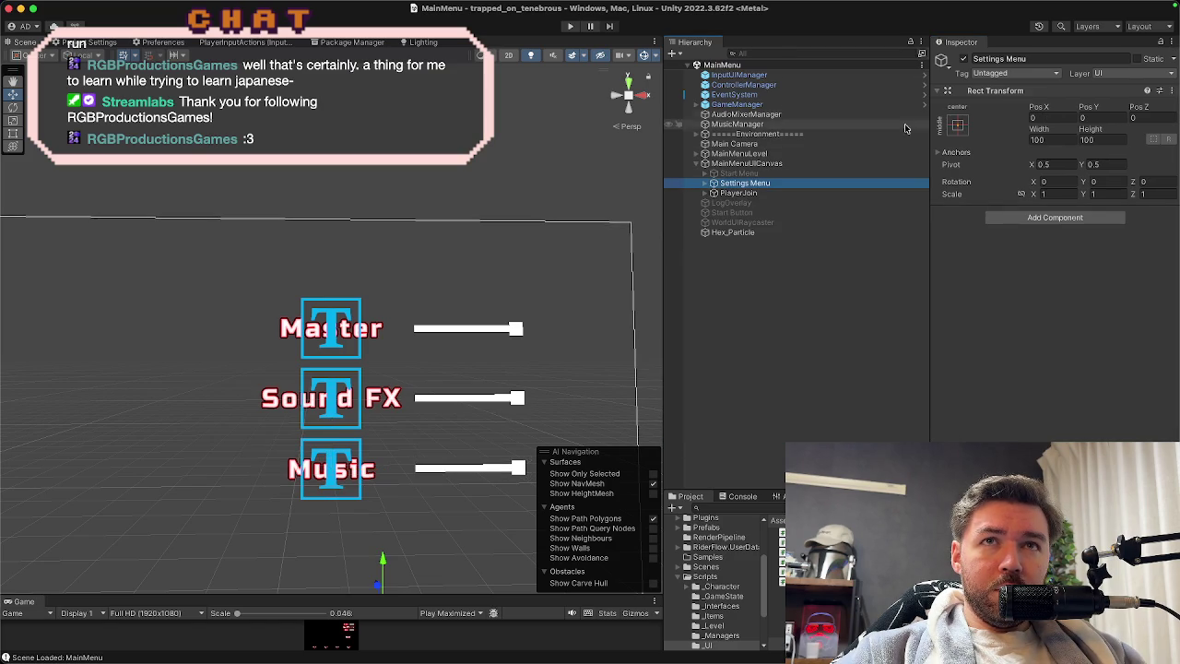
pyautogui.click(964, 59)
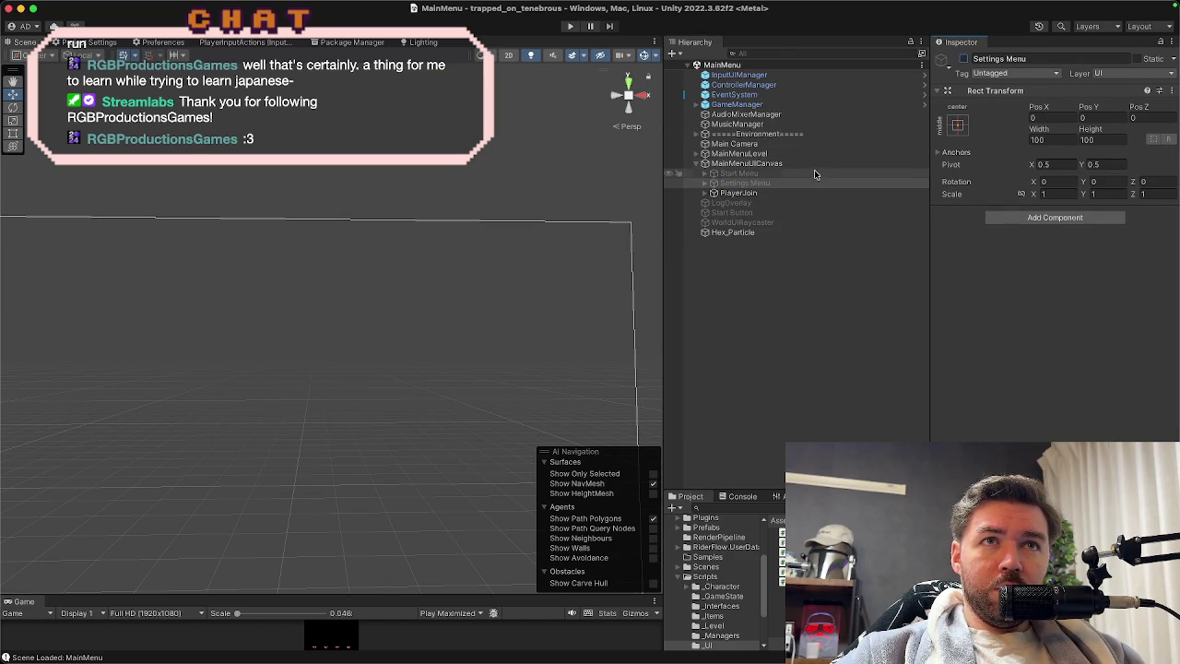
pyautogui.click(813, 174)
pyautogui.click(964, 59)
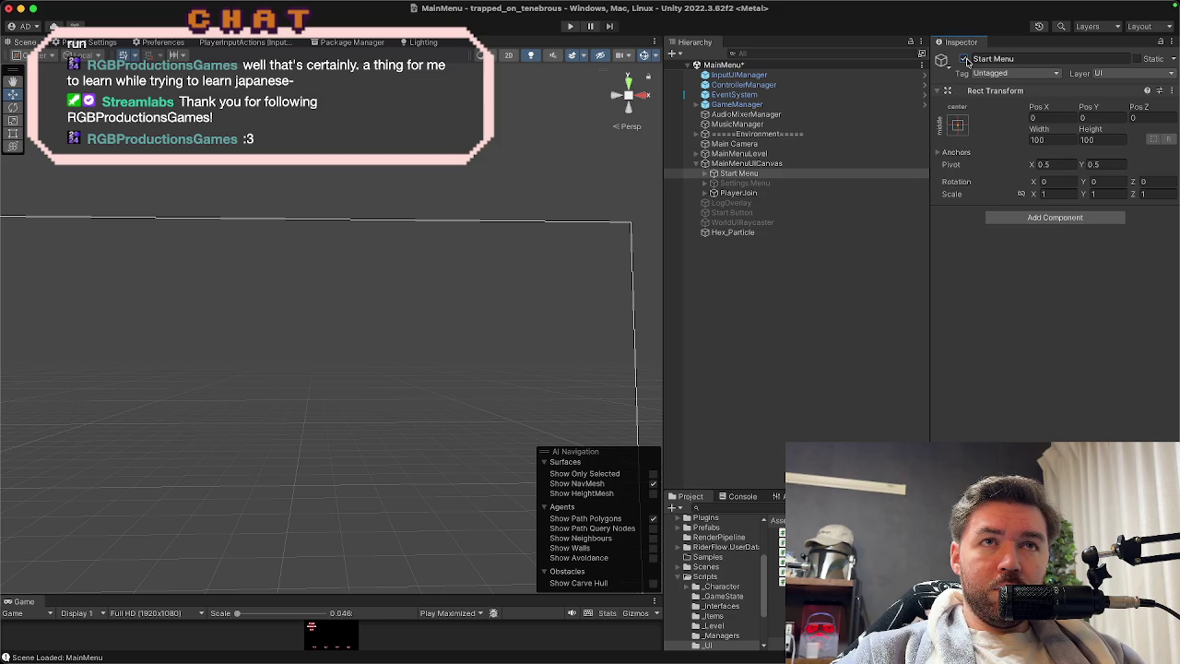
pyautogui.click(570, 27)
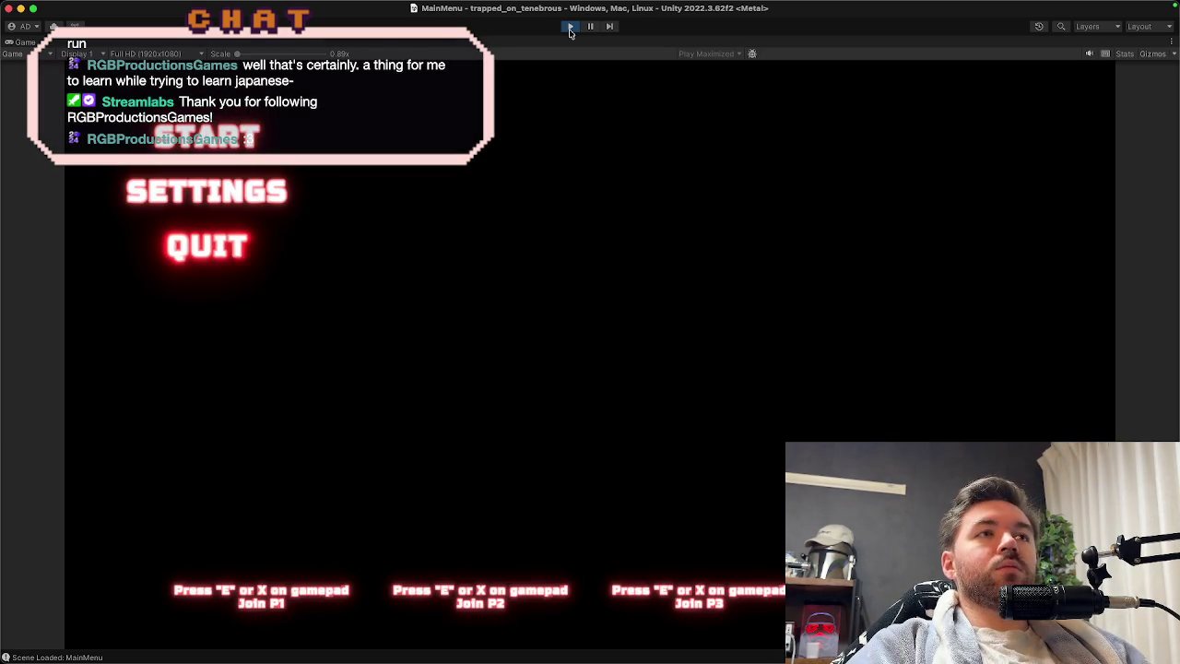
# In the game's settings, nudge Master, Sound FX and Music volumes down and back up, then stop.
pyautogui.press('e')
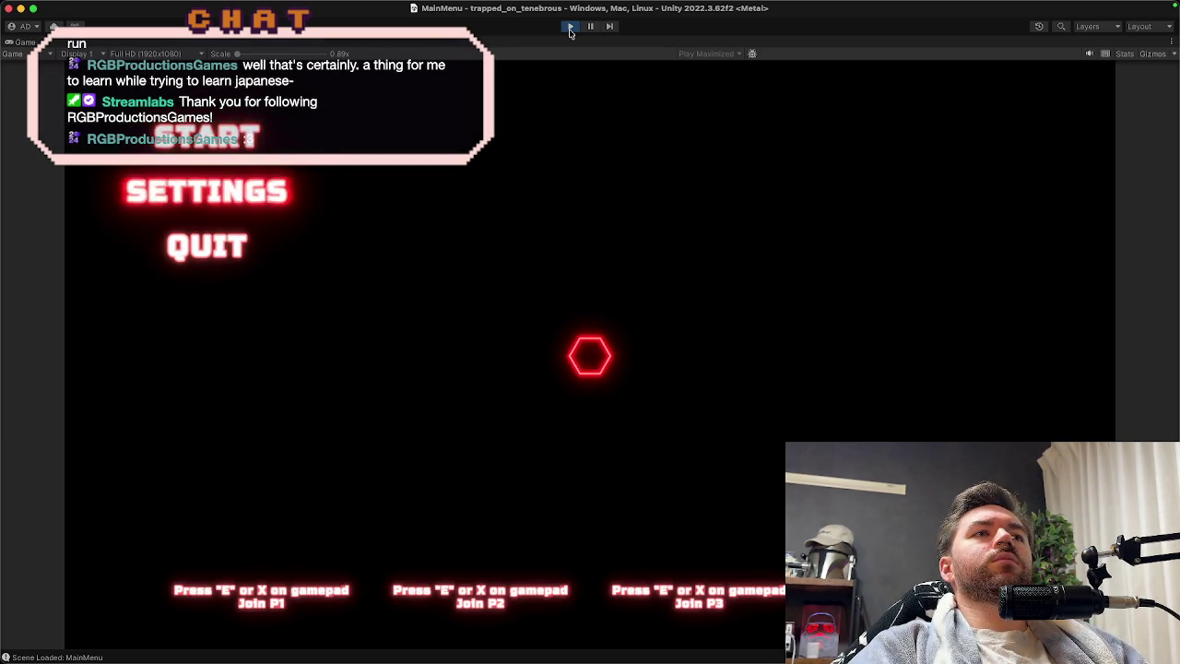
pyautogui.press('Up')
pyautogui.press('Up')
pyautogui.press('Up')
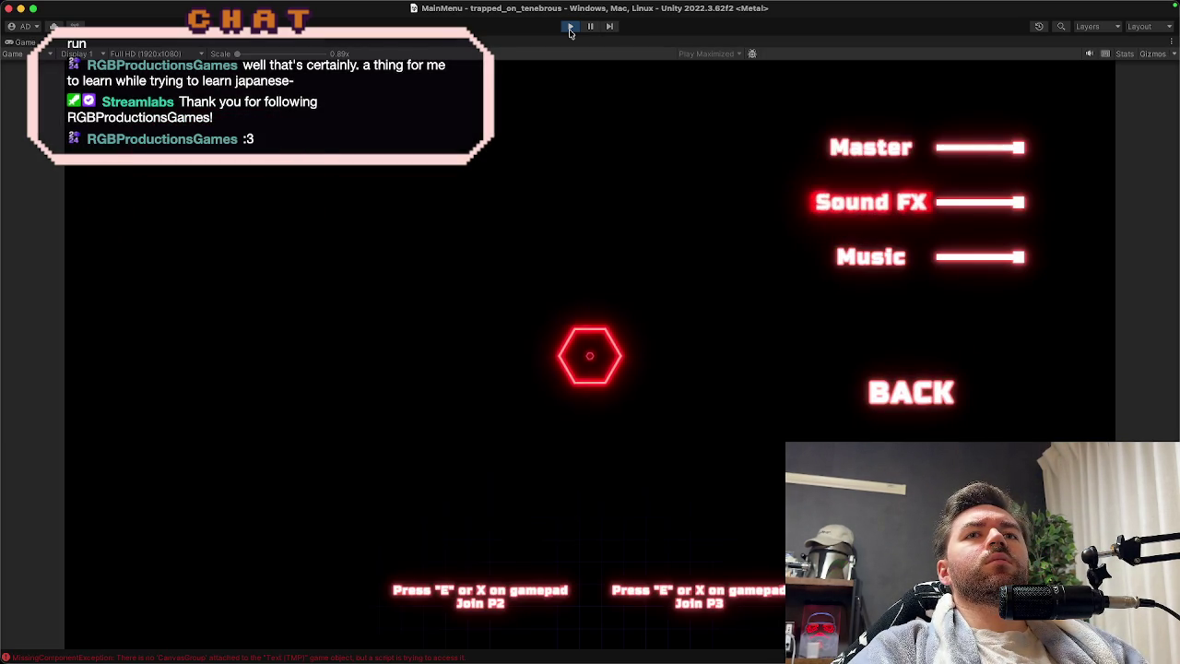
pyautogui.press('Left')
pyautogui.press('Left')
pyautogui.press('Left')
pyautogui.press('Right')
pyautogui.press('Right')
pyautogui.press('Right')
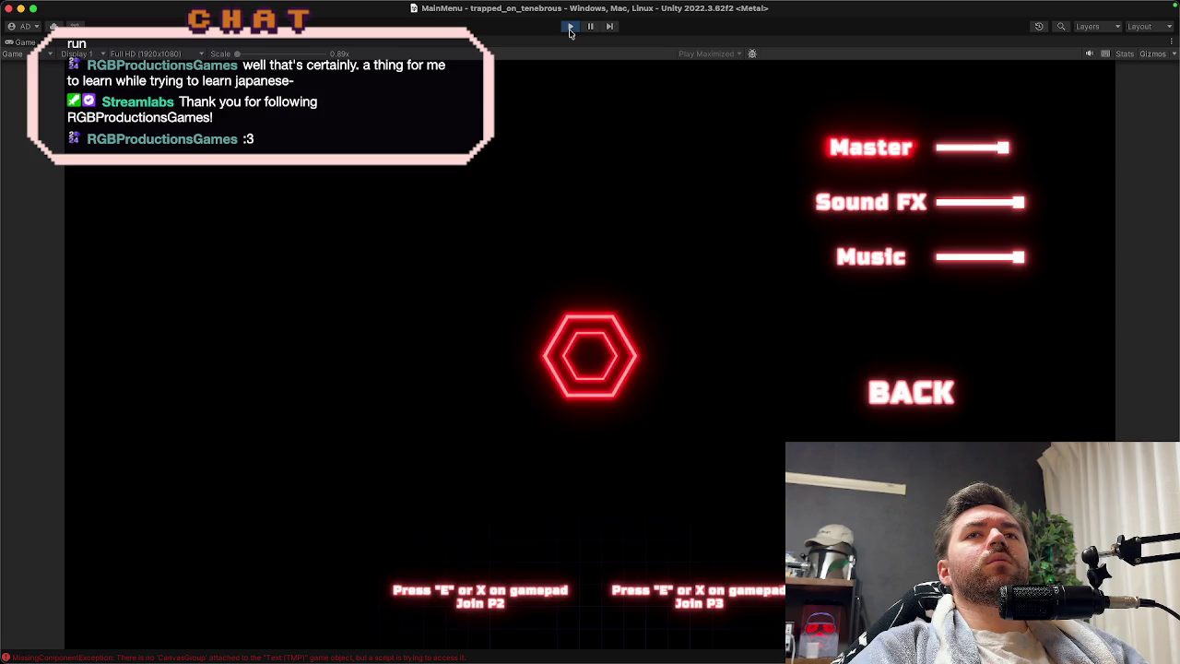
pyautogui.press('Down')
pyautogui.press('Left')
pyautogui.press('Left')
pyautogui.press('Left')
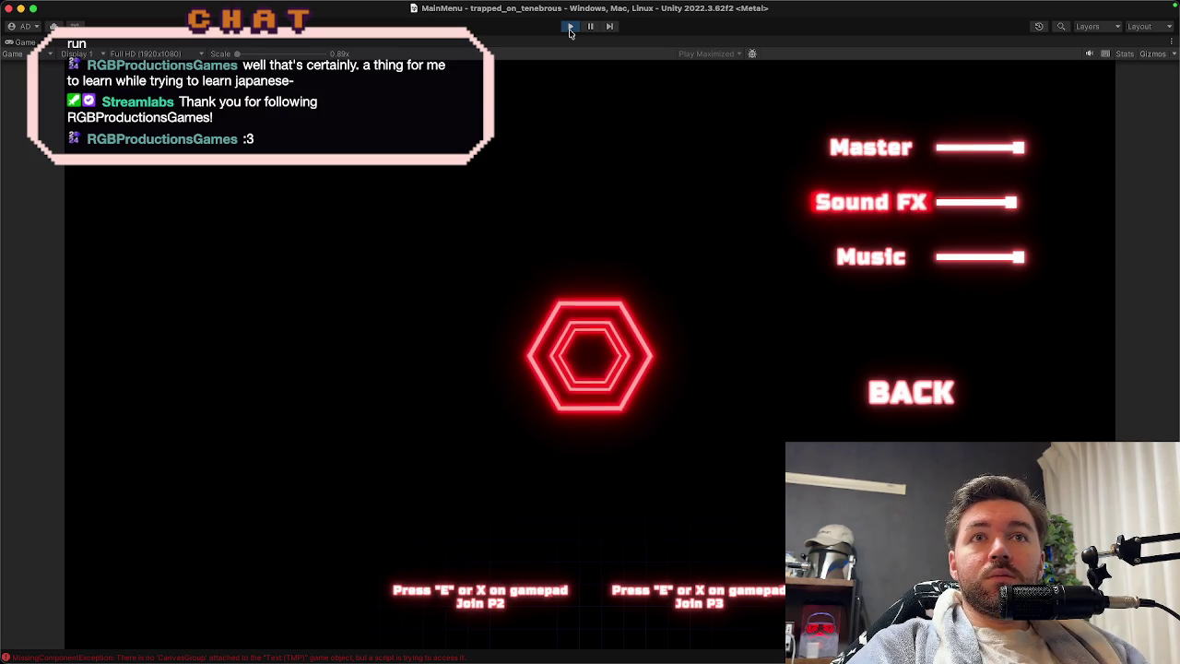
pyautogui.press('Right')
pyautogui.press('Right')
pyautogui.press('Right')
pyautogui.press('Down')
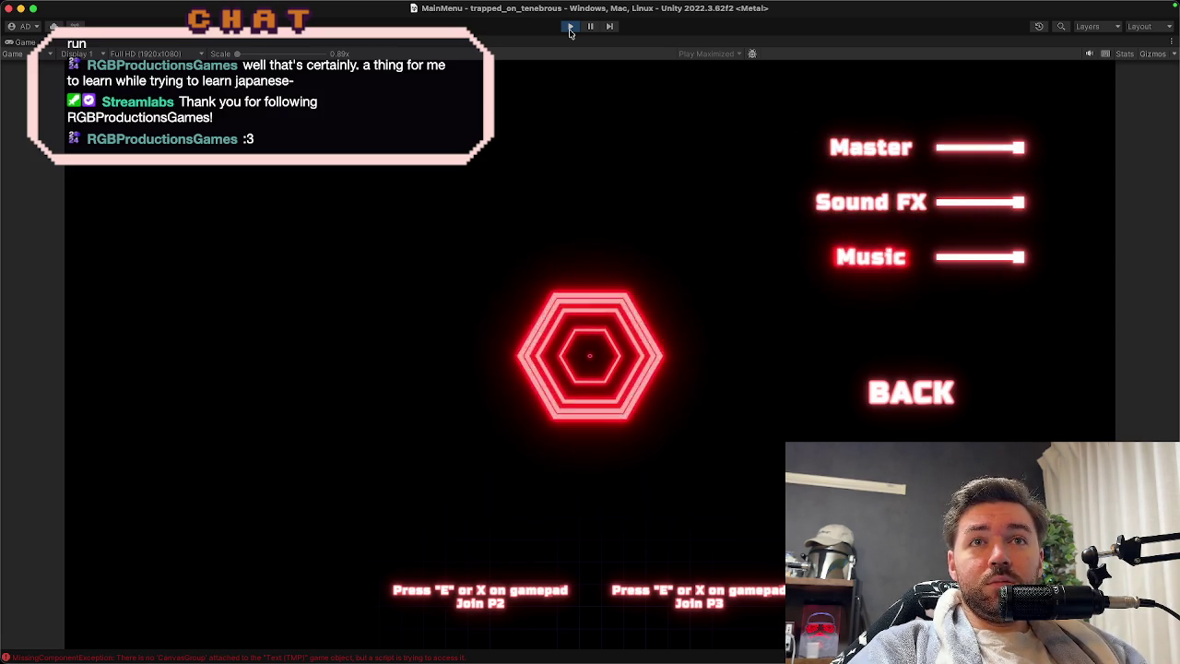
pyautogui.press('Left')
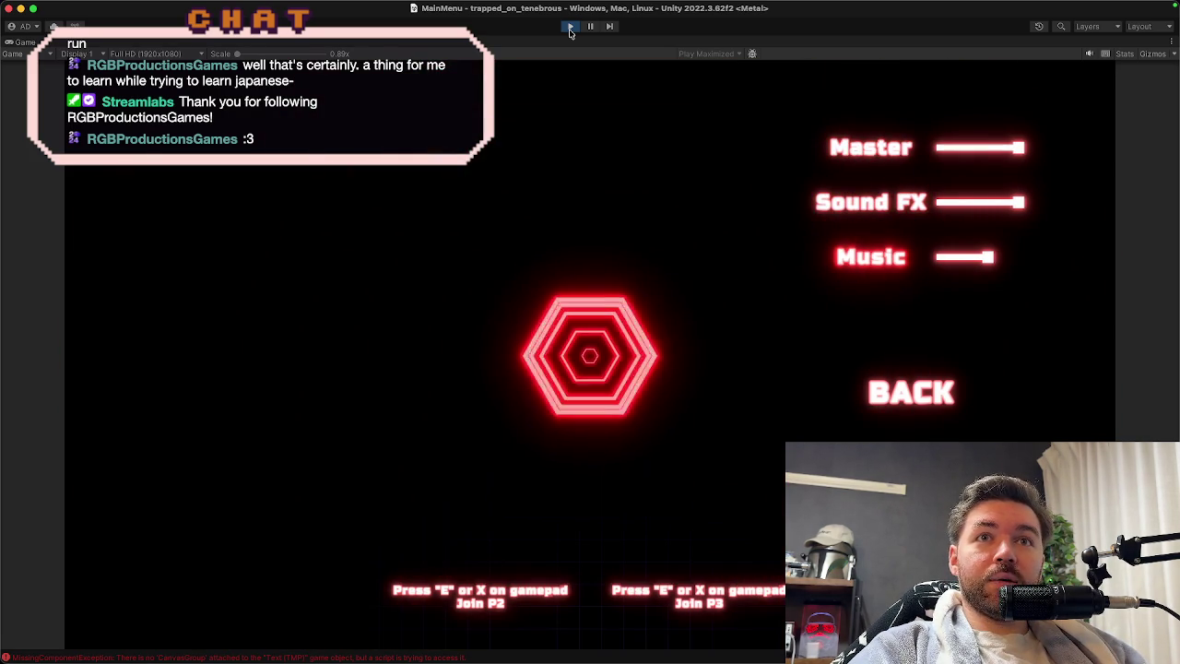
pyautogui.press('Right')
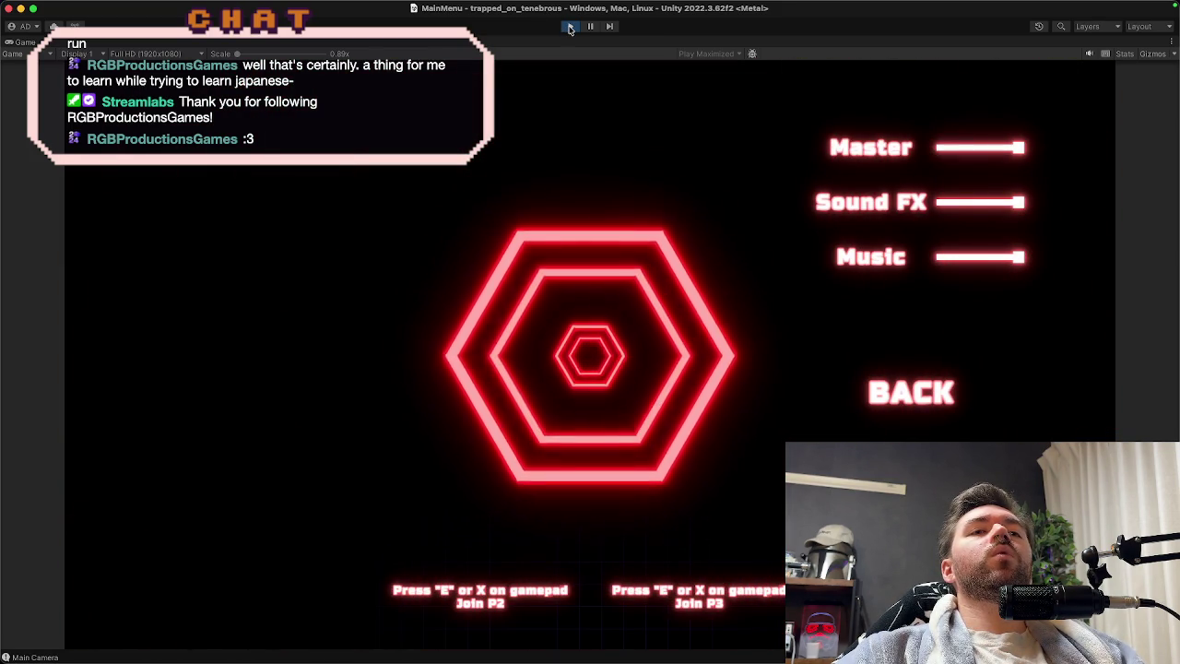
pyautogui.click(569, 28)
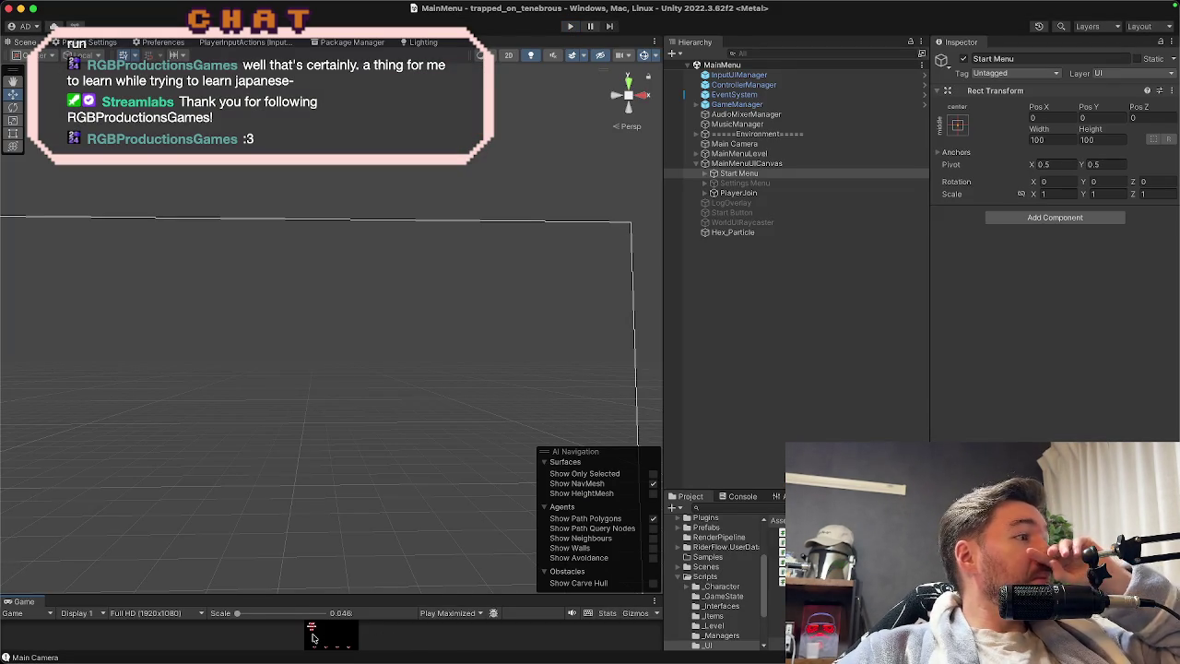
# Switch to the browser to watch the Unity UI keyboard and controller navigation tutorial.
pyautogui.press('super+Tab')
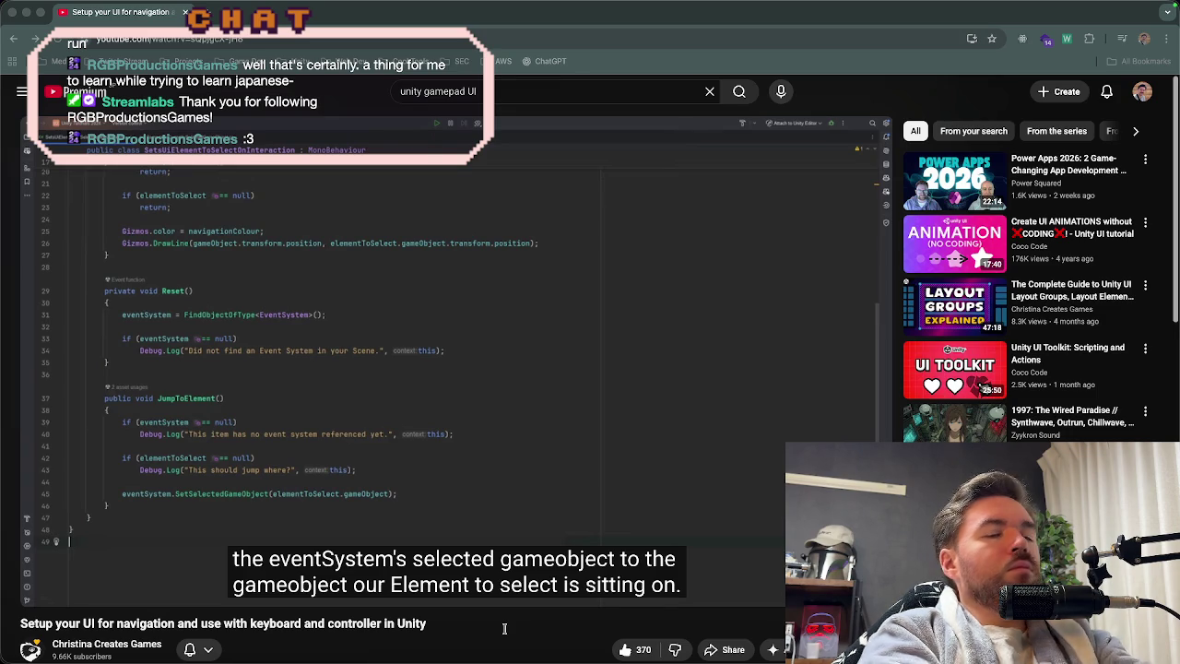
# Return to the Unity editor and play the MainMenu scene again.
pyautogui.moveTo(452, 659)
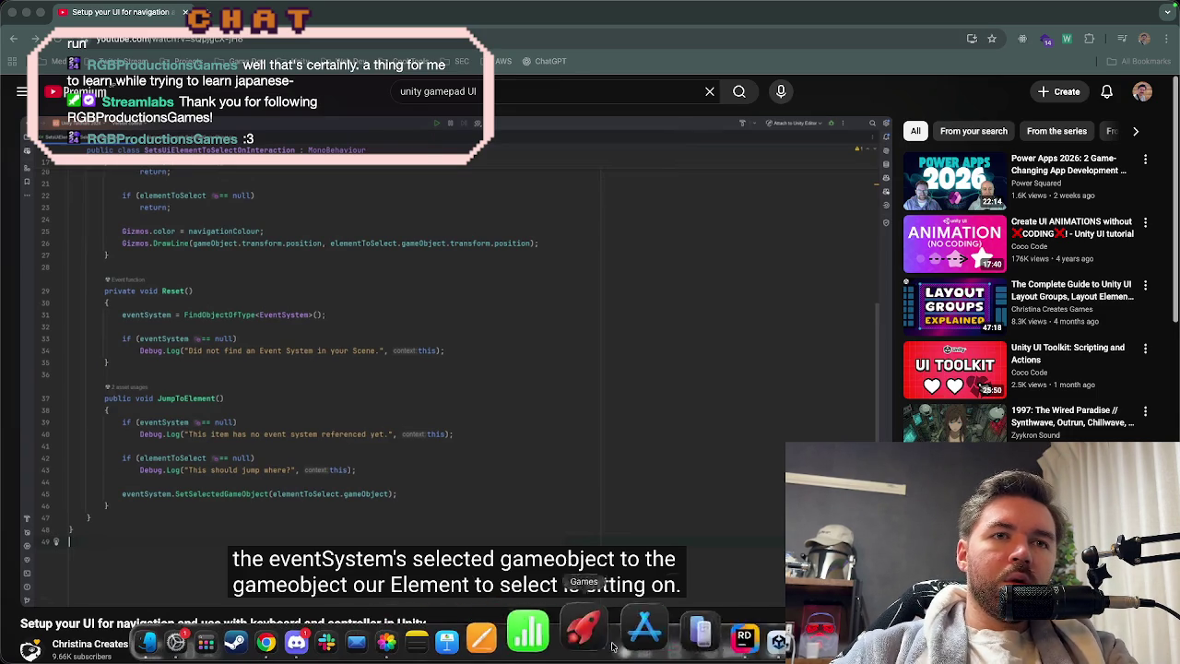
pyautogui.click(722, 630)
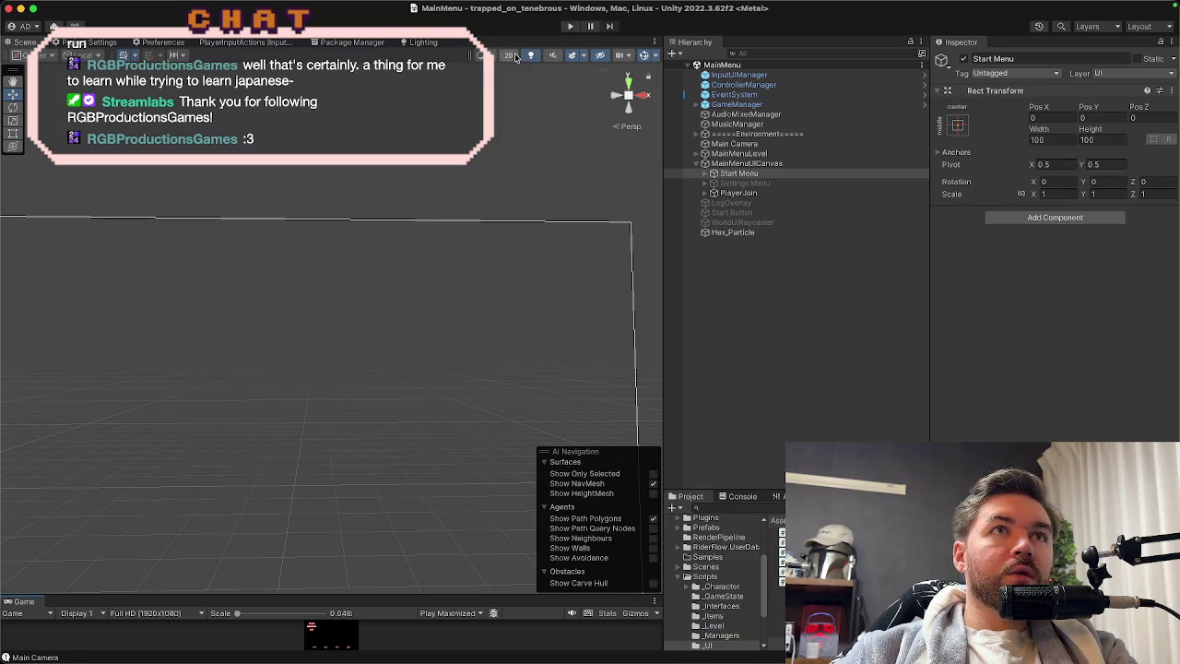
pyautogui.click(572, 29)
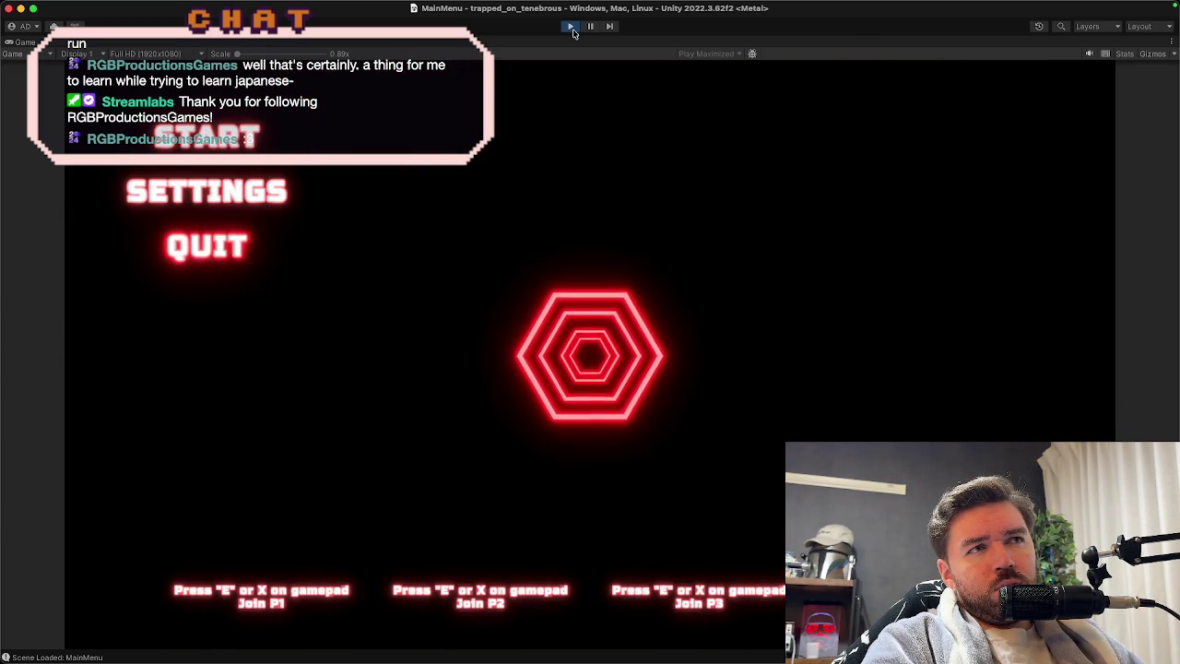
# Restart play mode, move down to SETTINGS with the keyboard, then stop the game.
pyautogui.click(573, 33)
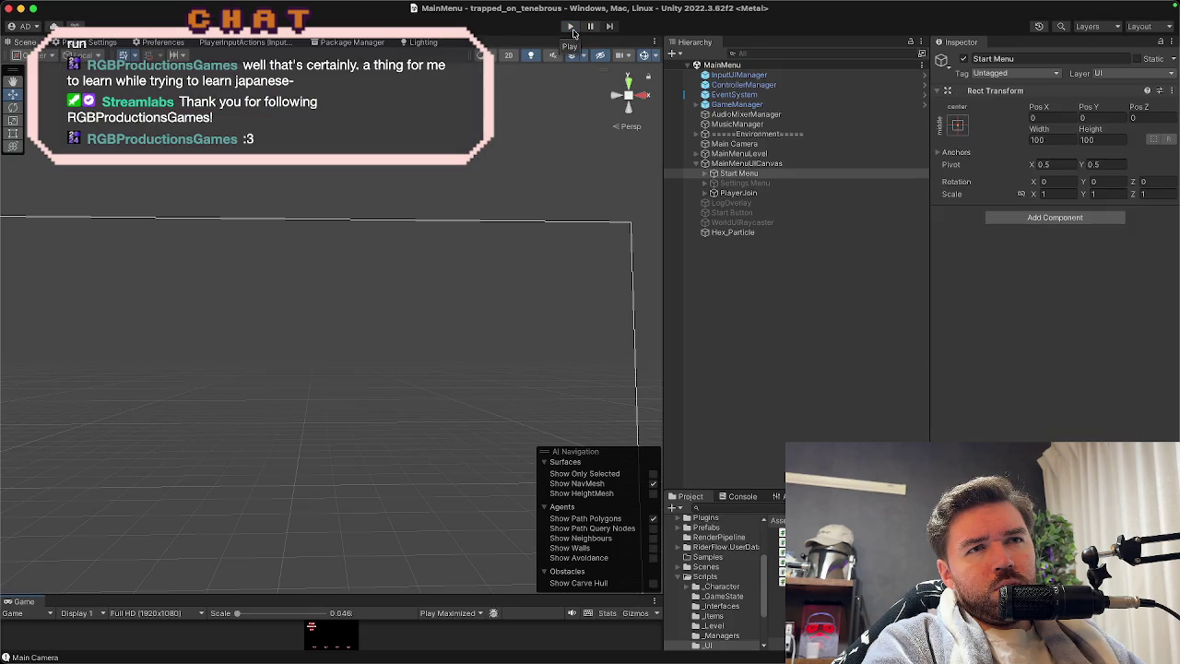
pyautogui.click(573, 32)
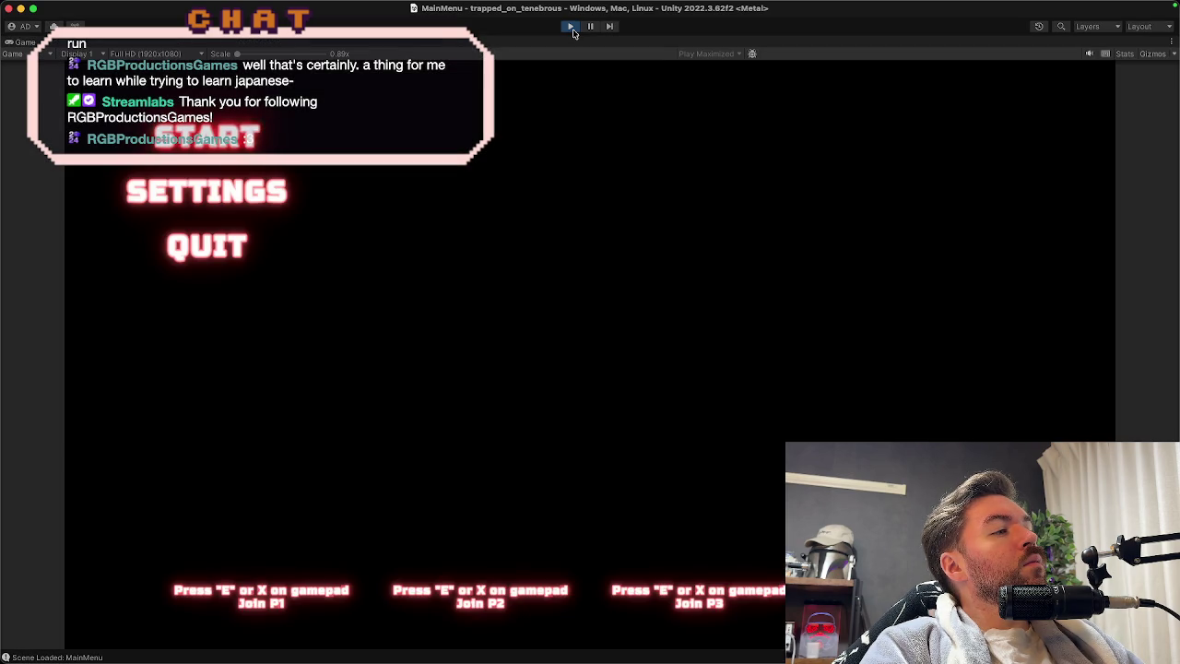
pyautogui.press('Down')
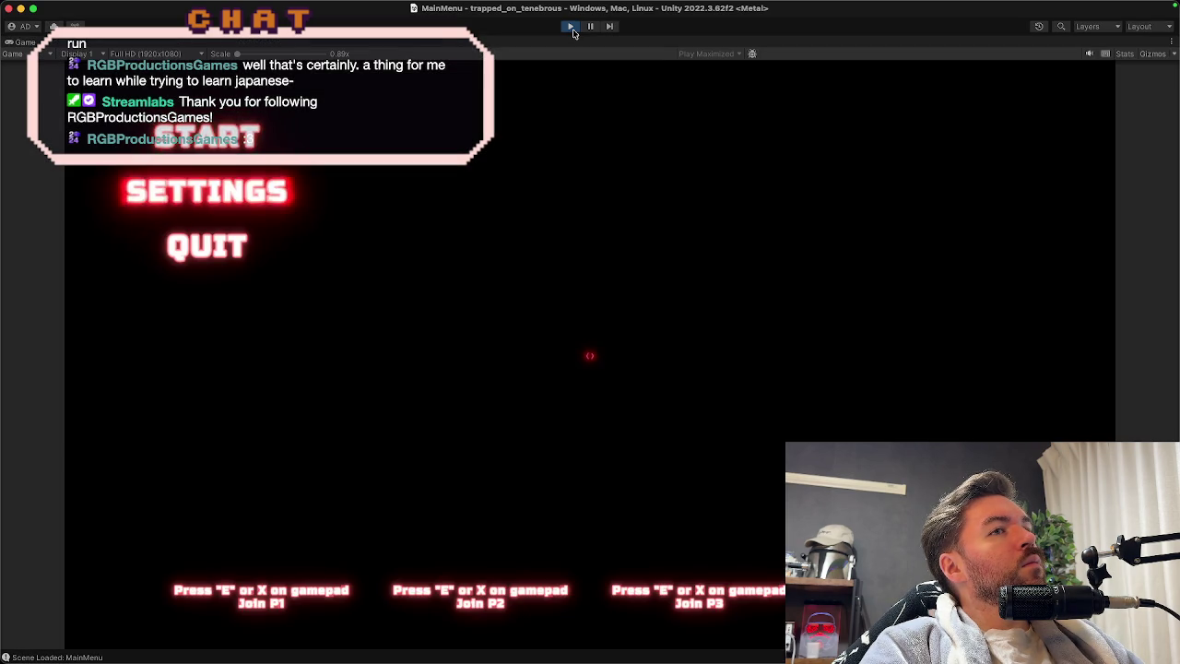
pyautogui.press('Return')
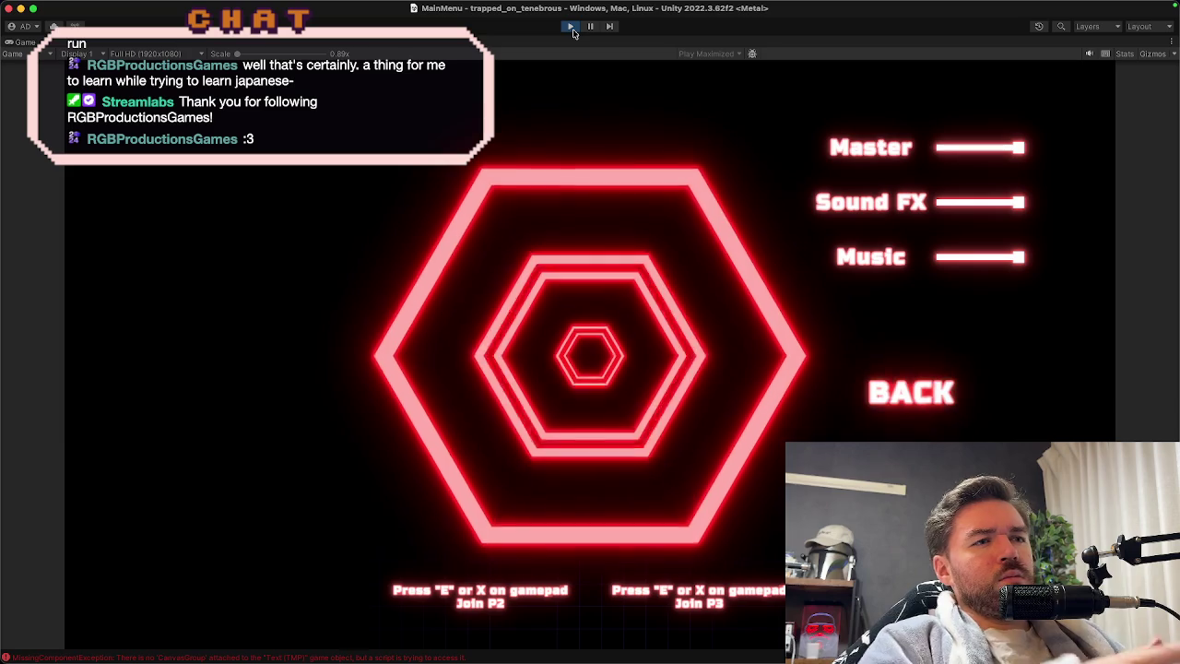
pyautogui.click(572, 29)
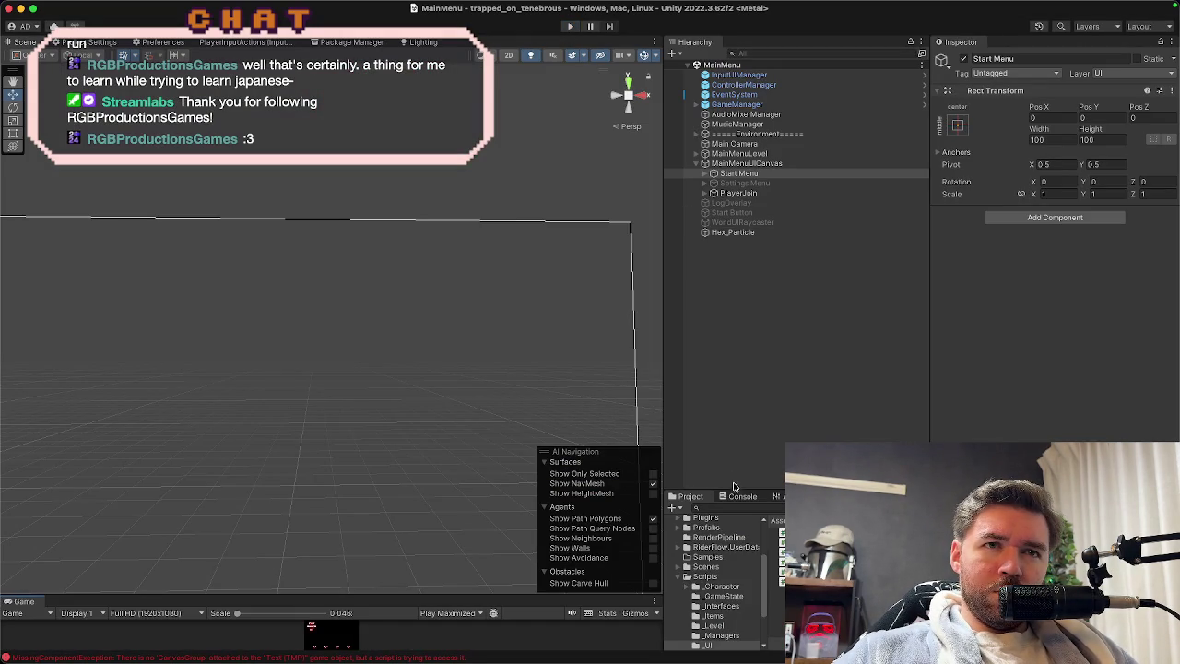
# Open the Console's CanvasGroup error in TmpOutlinePulse.cs at line 76 in Rider, then return to Unity.
pyautogui.click(738, 497)
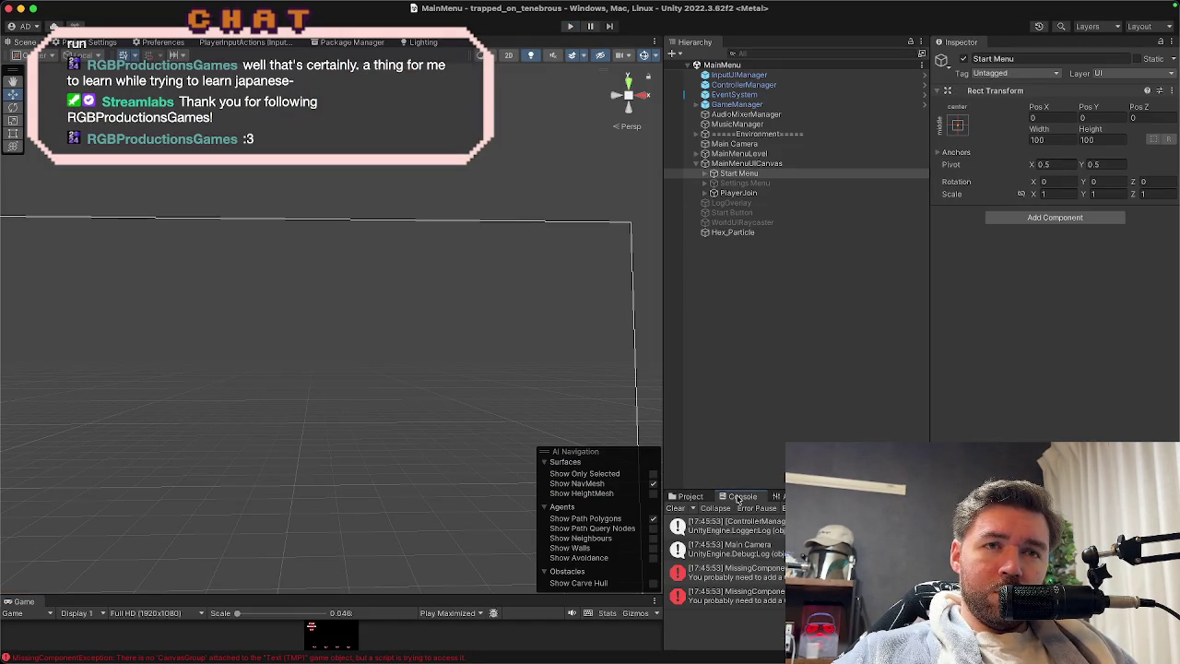
pyautogui.doubleClick(778, 574)
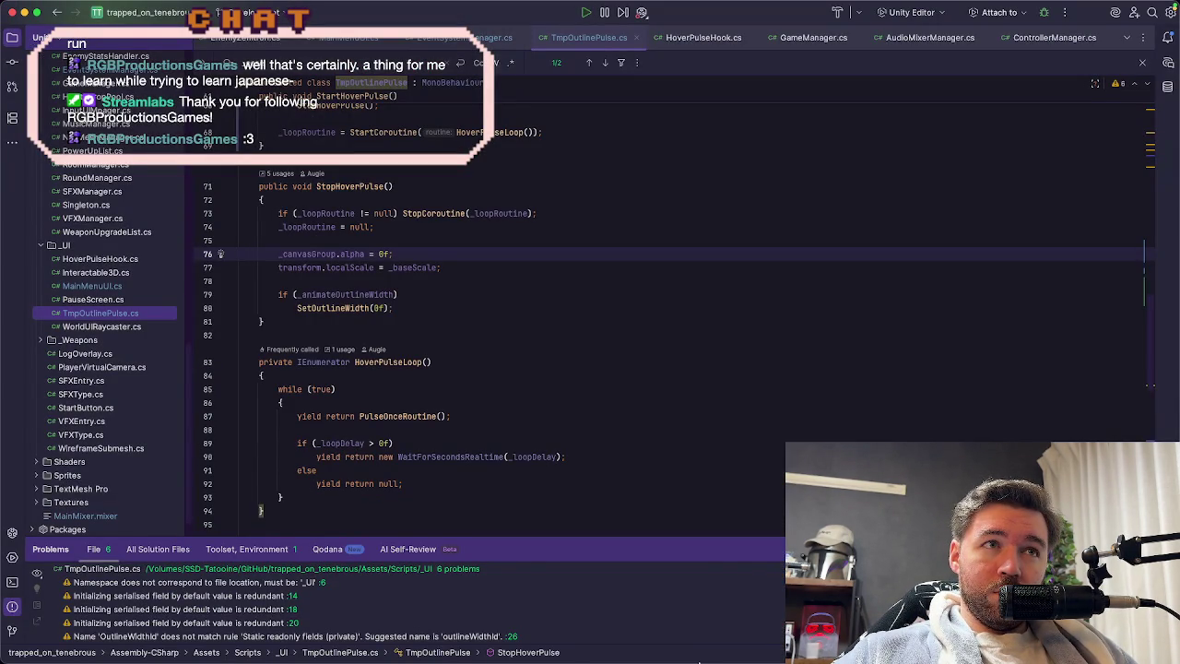
pyautogui.moveTo(680, 650)
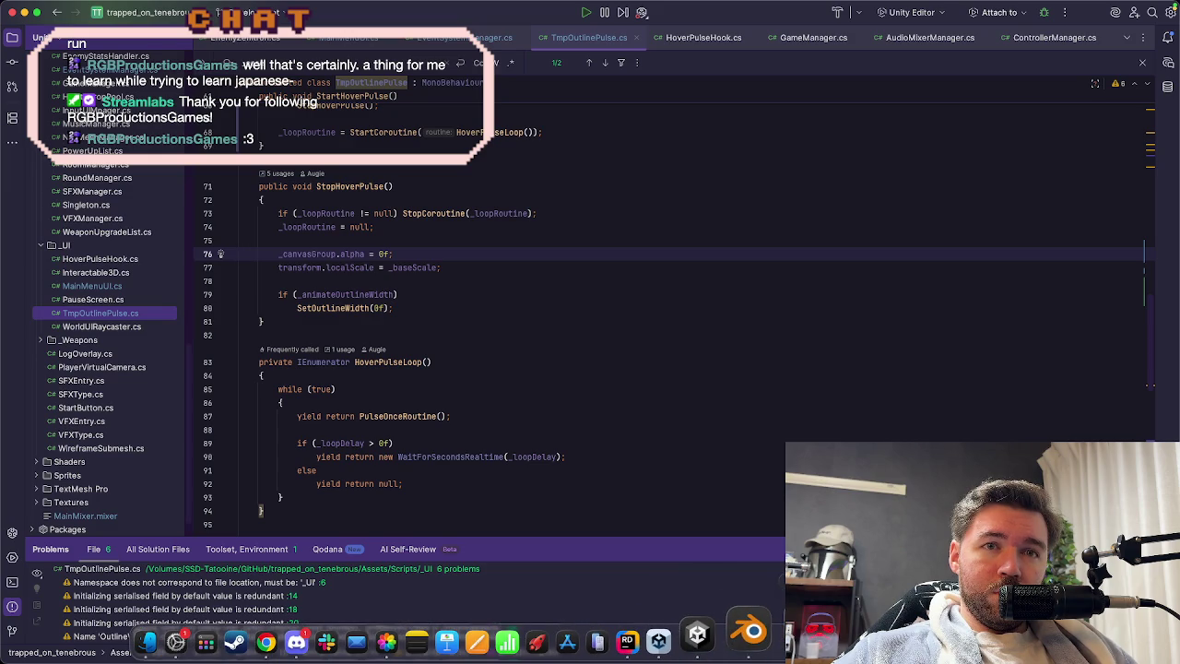
pyautogui.click(760, 639)
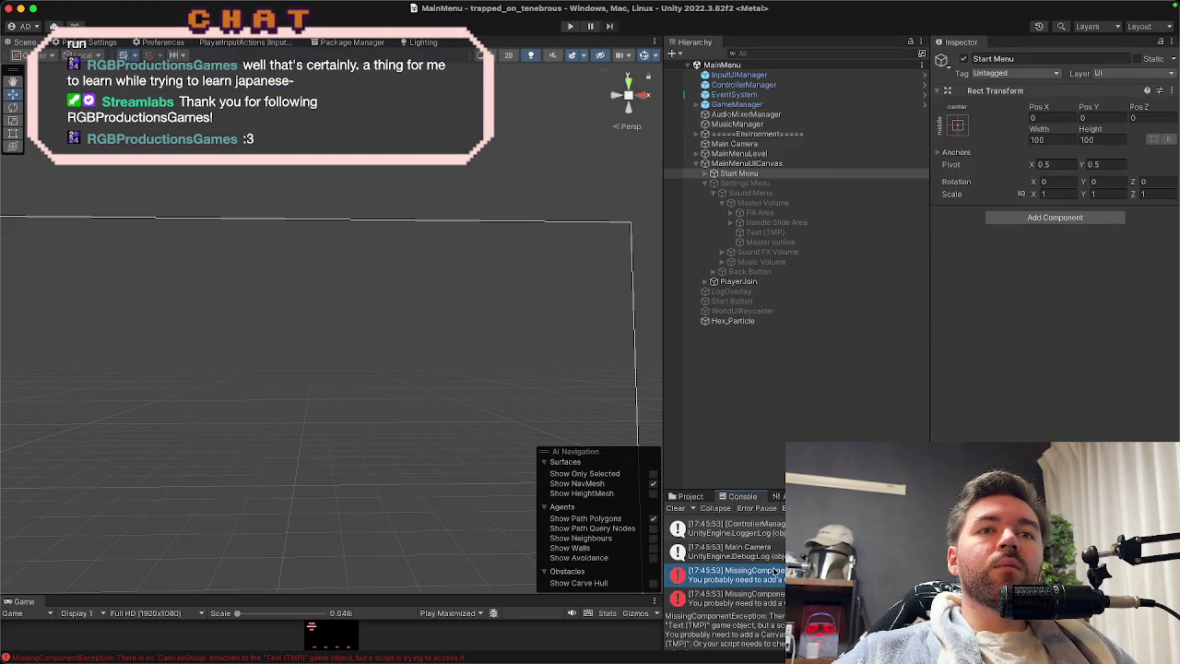
pyautogui.click(767, 233)
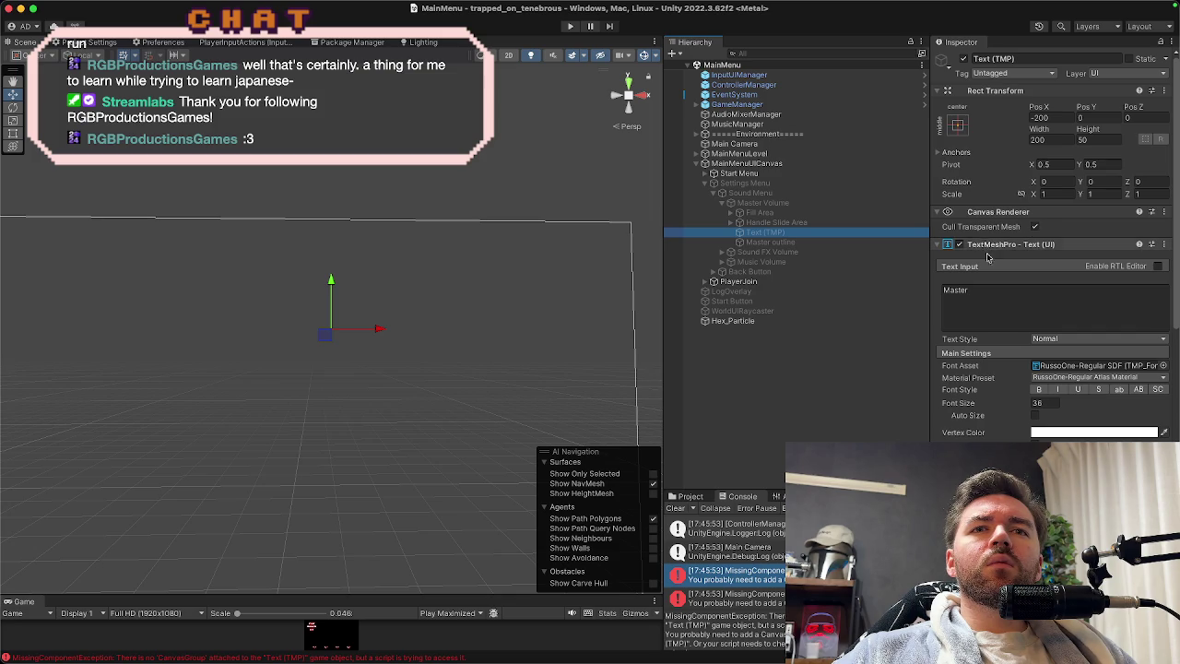
pyautogui.scroll(-5, 990, 295)
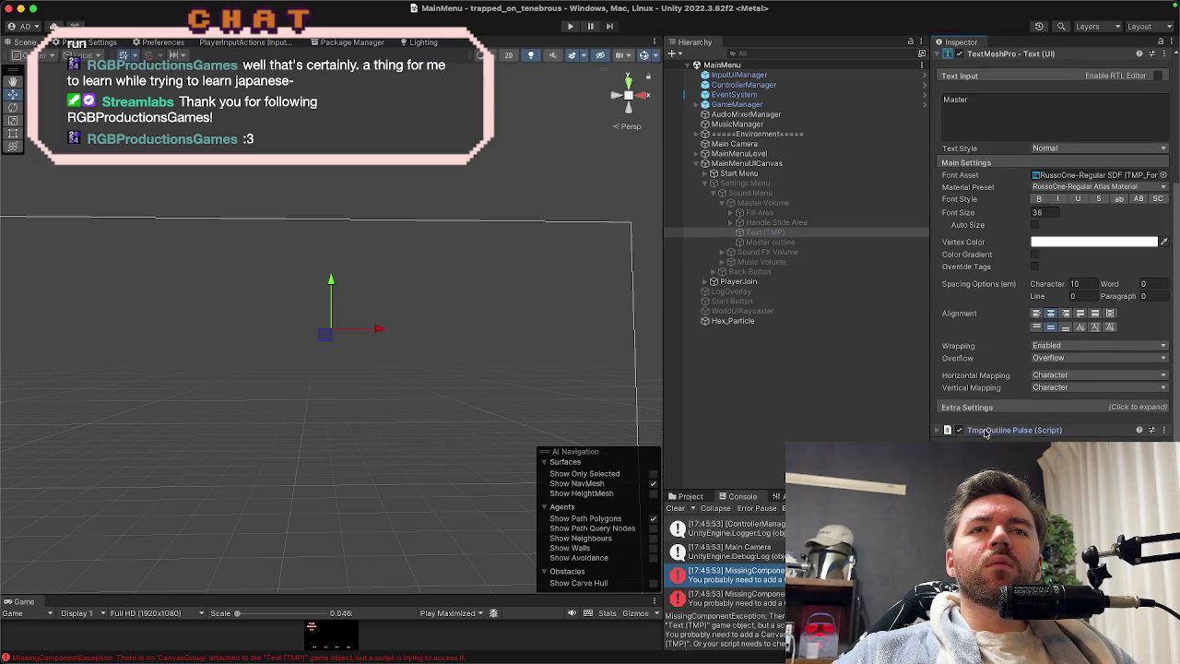
pyautogui.click(985, 431)
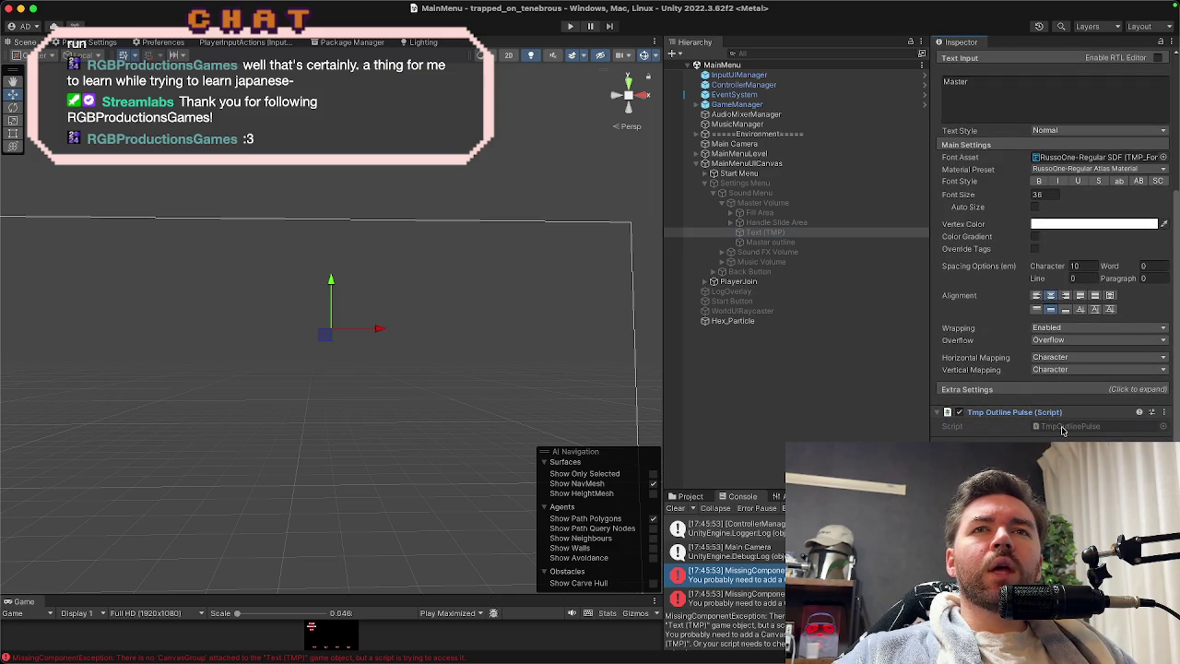
pyautogui.click(729, 598)
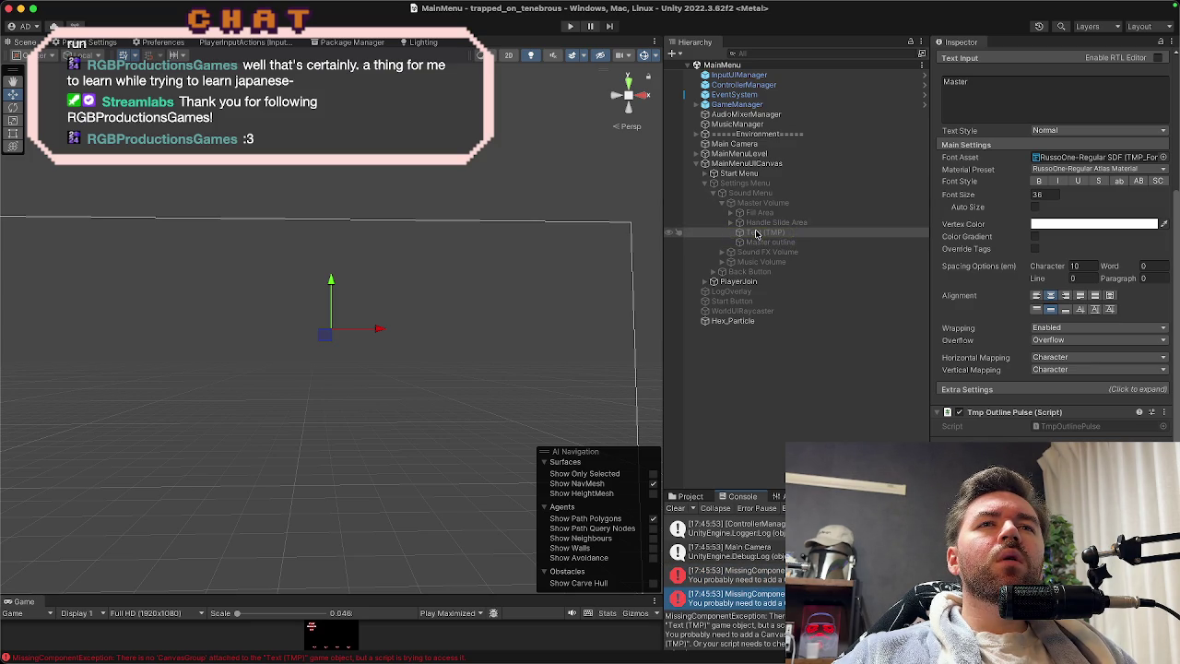
pyautogui.click(756, 203)
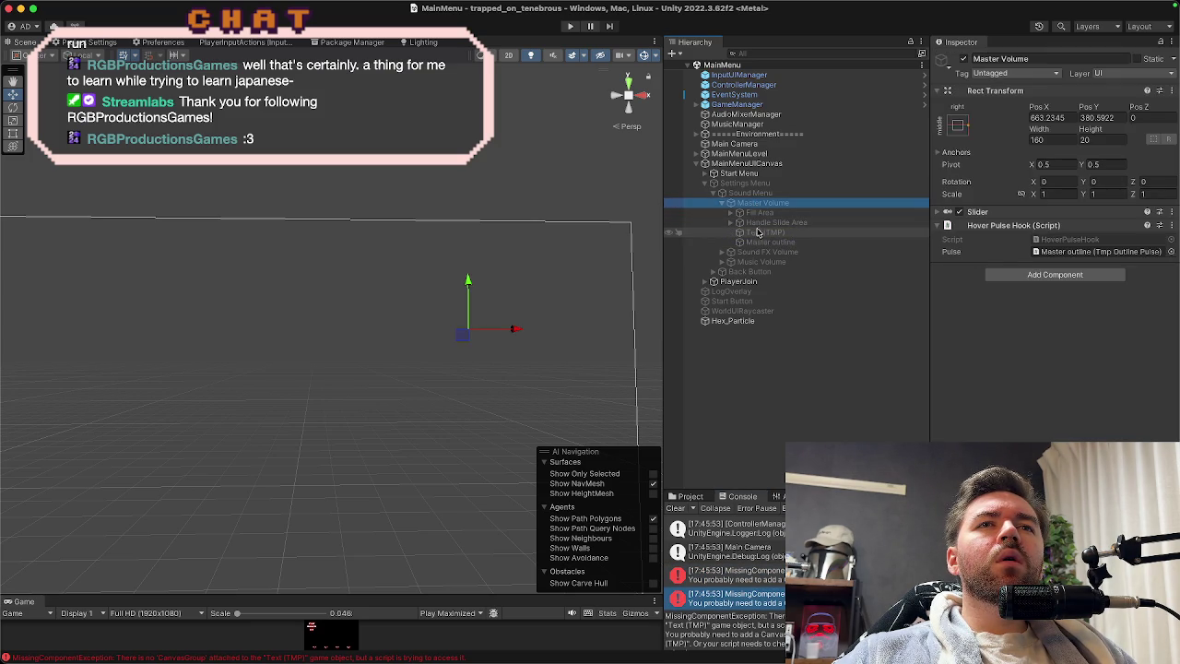
pyautogui.click(758, 232)
pyautogui.click(758, 223)
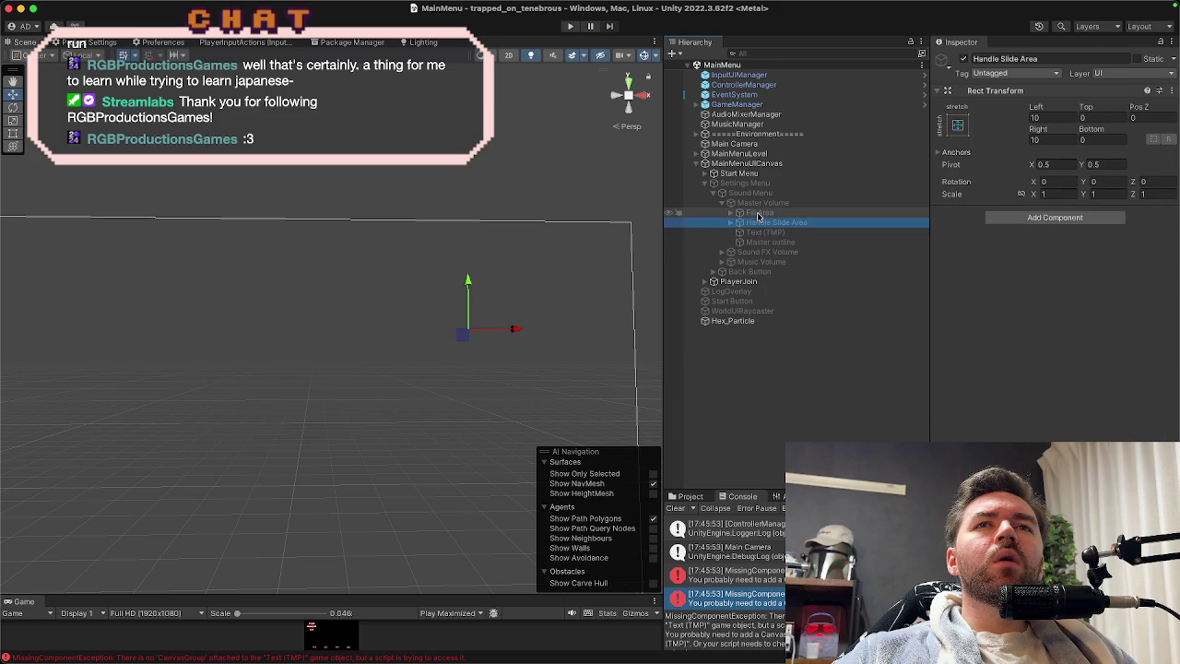
pyautogui.click(758, 212)
pyautogui.click(758, 207)
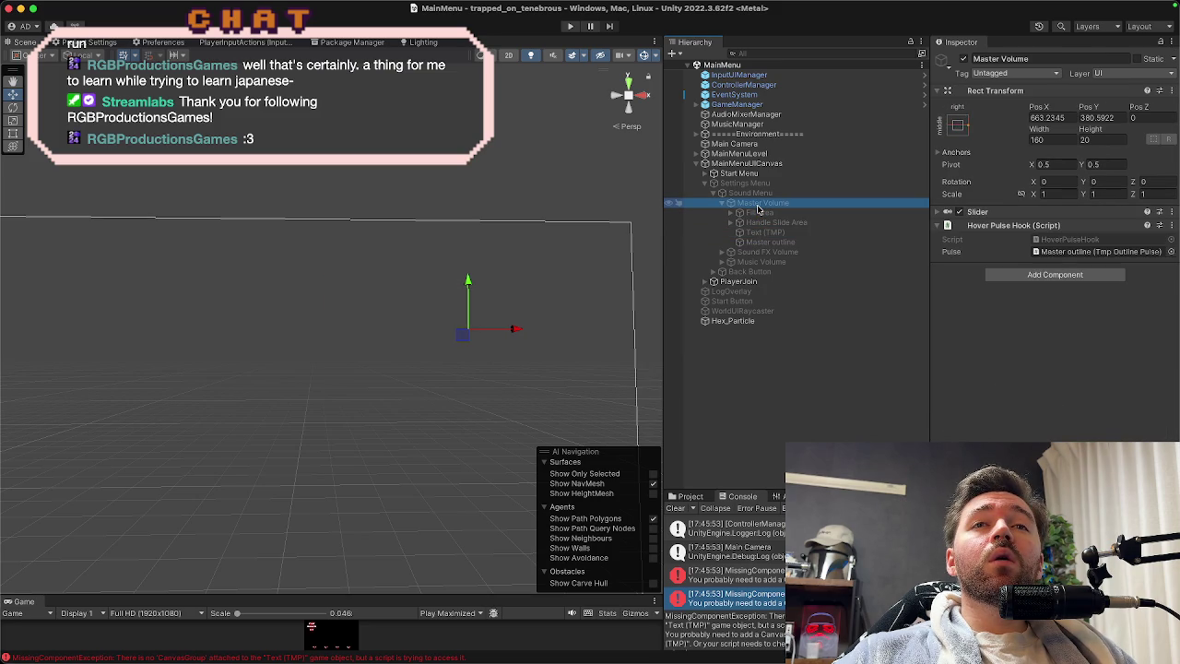
pyautogui.click(762, 241)
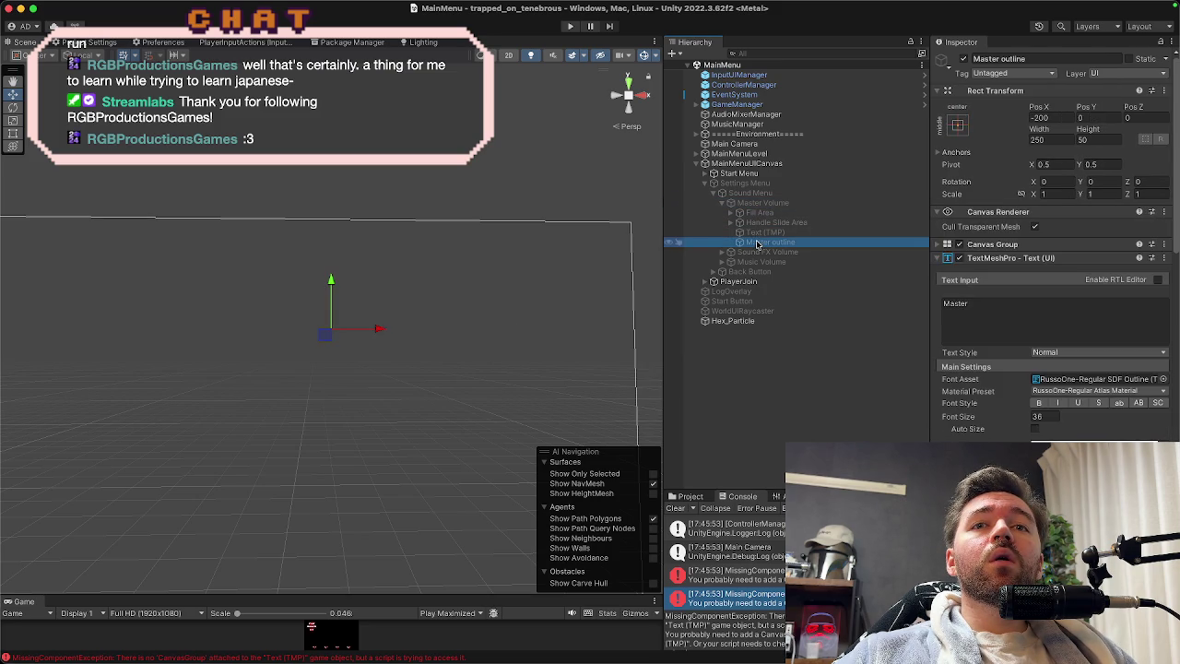
pyautogui.scroll(-10, 1048, 309)
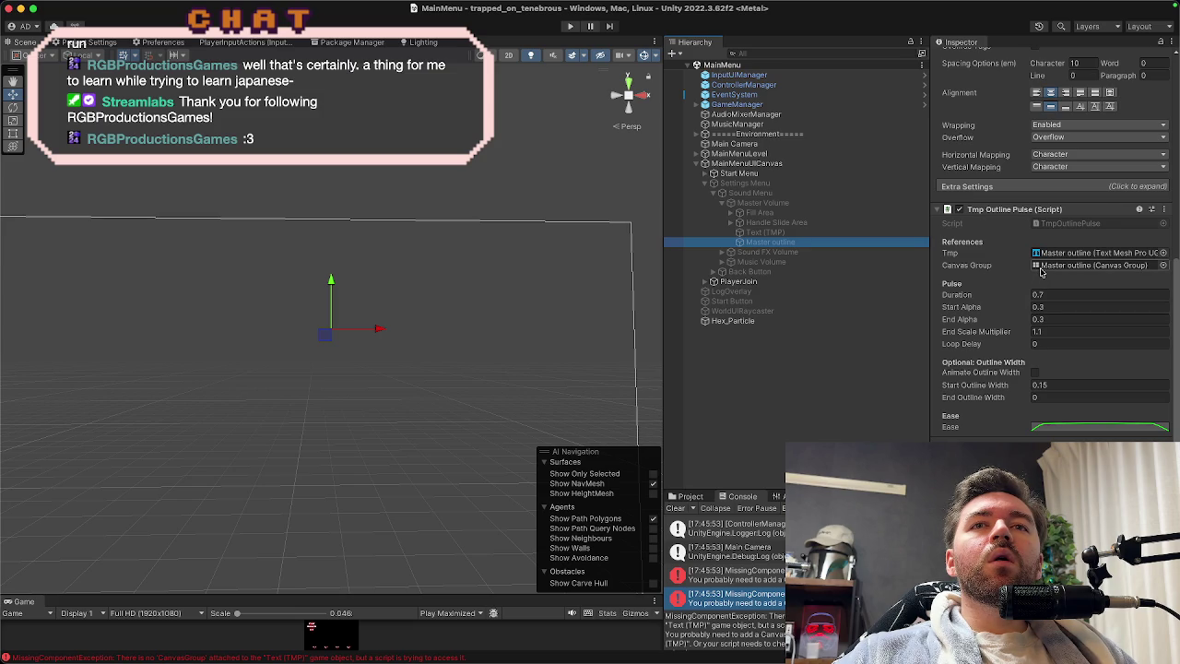
pyautogui.scroll(3, 1042, 270)
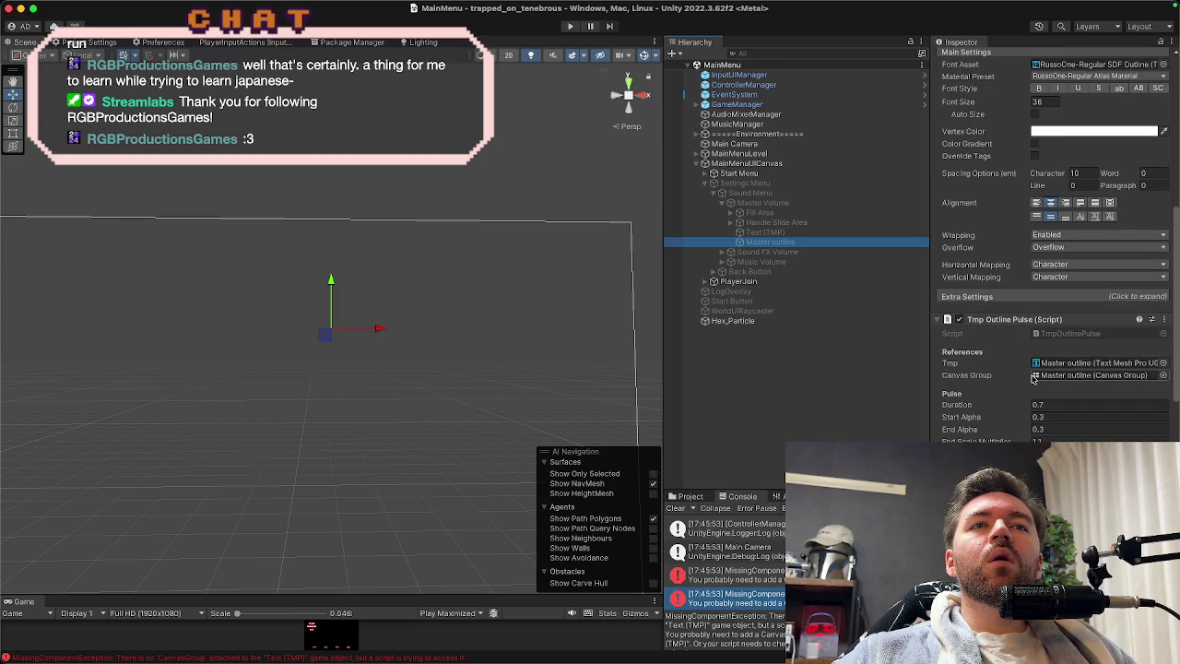
pyautogui.scroll(3, 1033, 378)
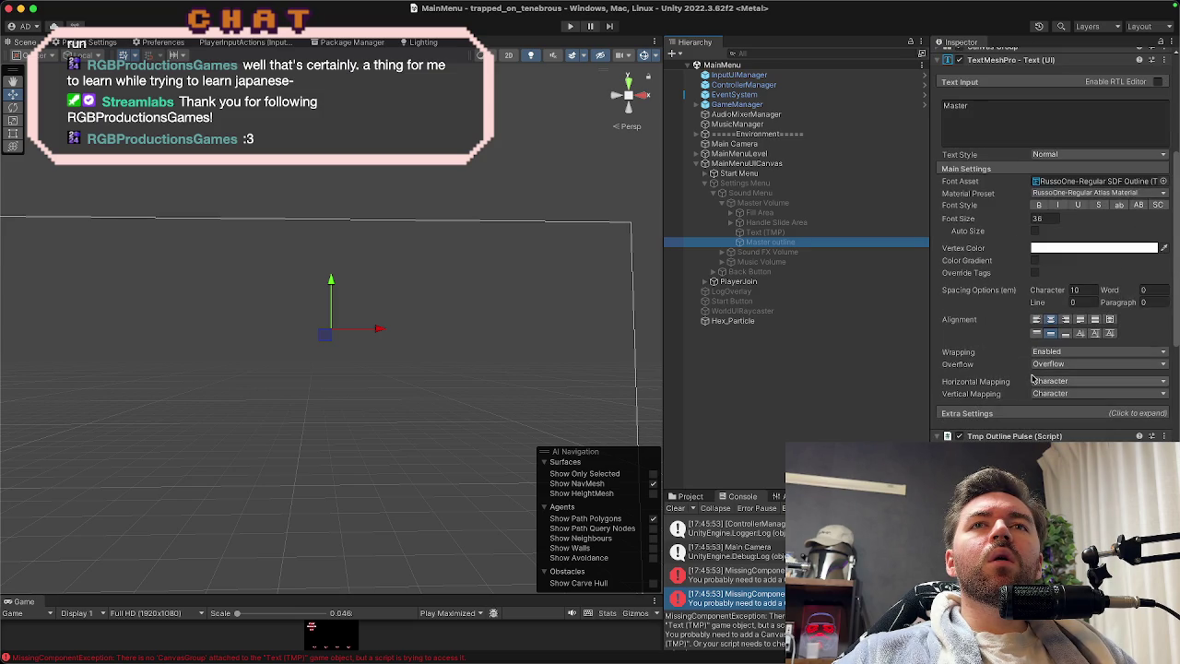
pyautogui.scroll(-3, 1034, 378)
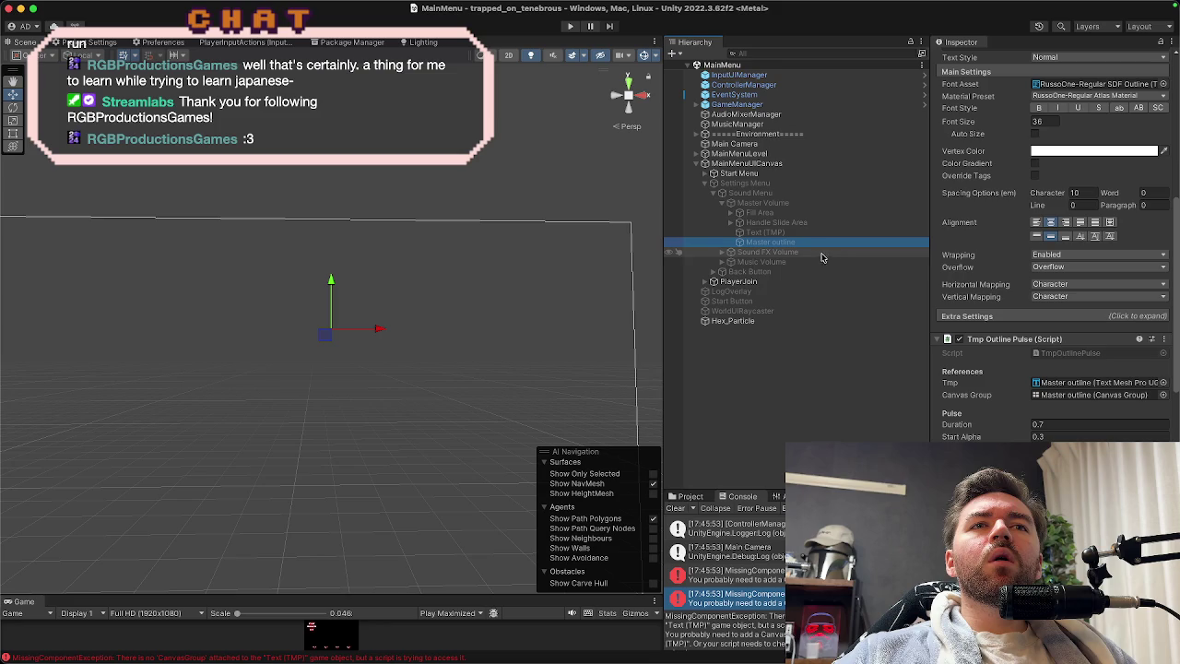
pyautogui.click(742, 254)
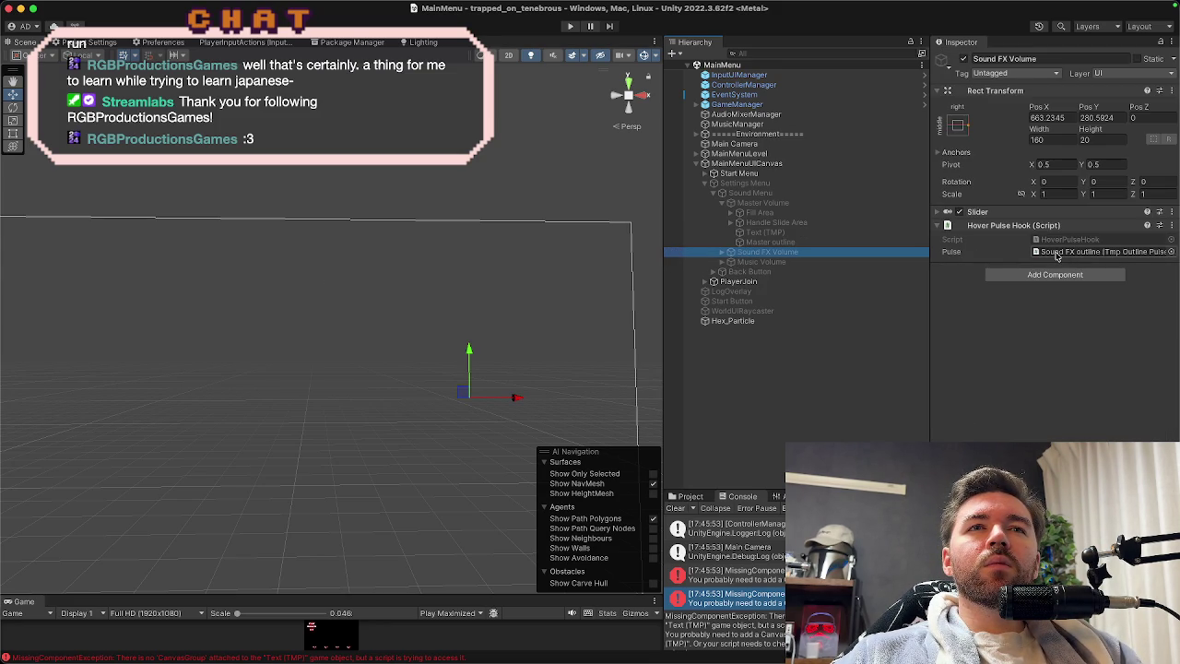
# Expand the Sound FX and Music Volume sliders and inspect their Text (TMP) and outline labels.
pyautogui.click(786, 265)
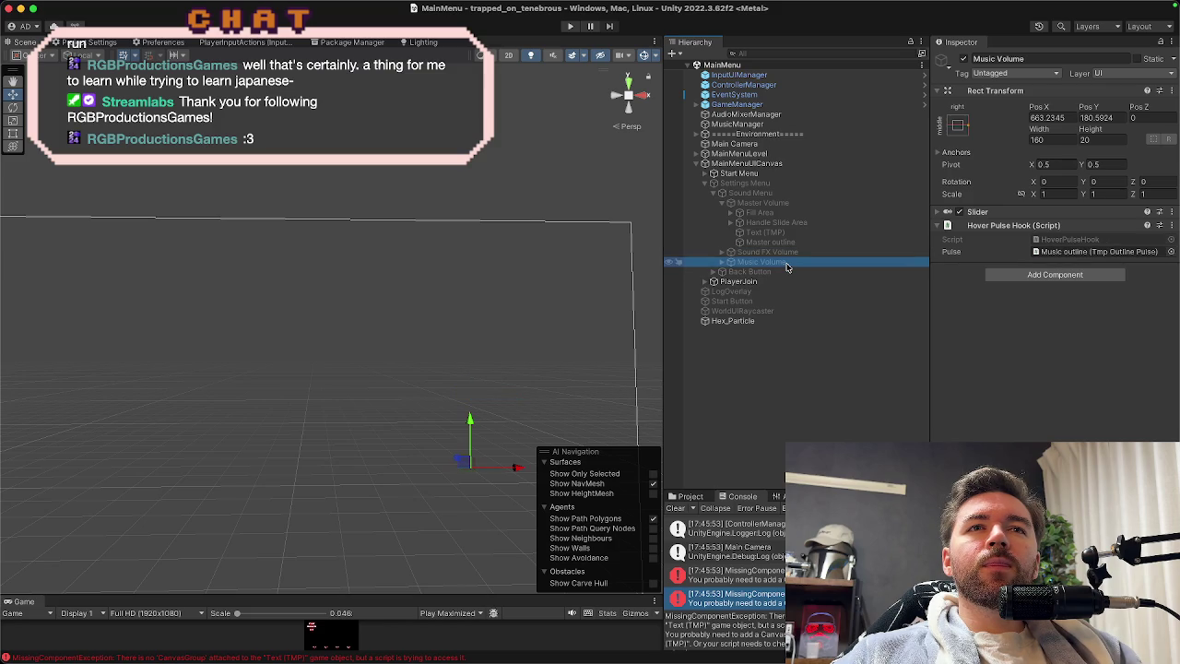
pyautogui.click(787, 254)
pyautogui.click(721, 253)
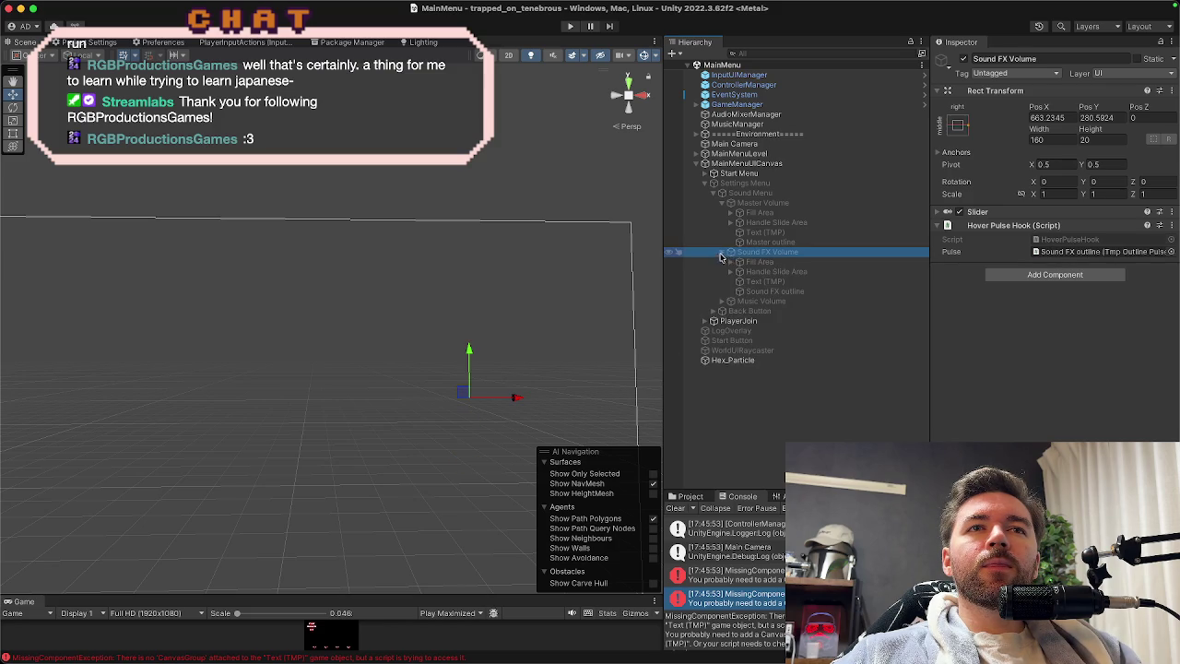
pyautogui.click(748, 281)
pyautogui.click(749, 292)
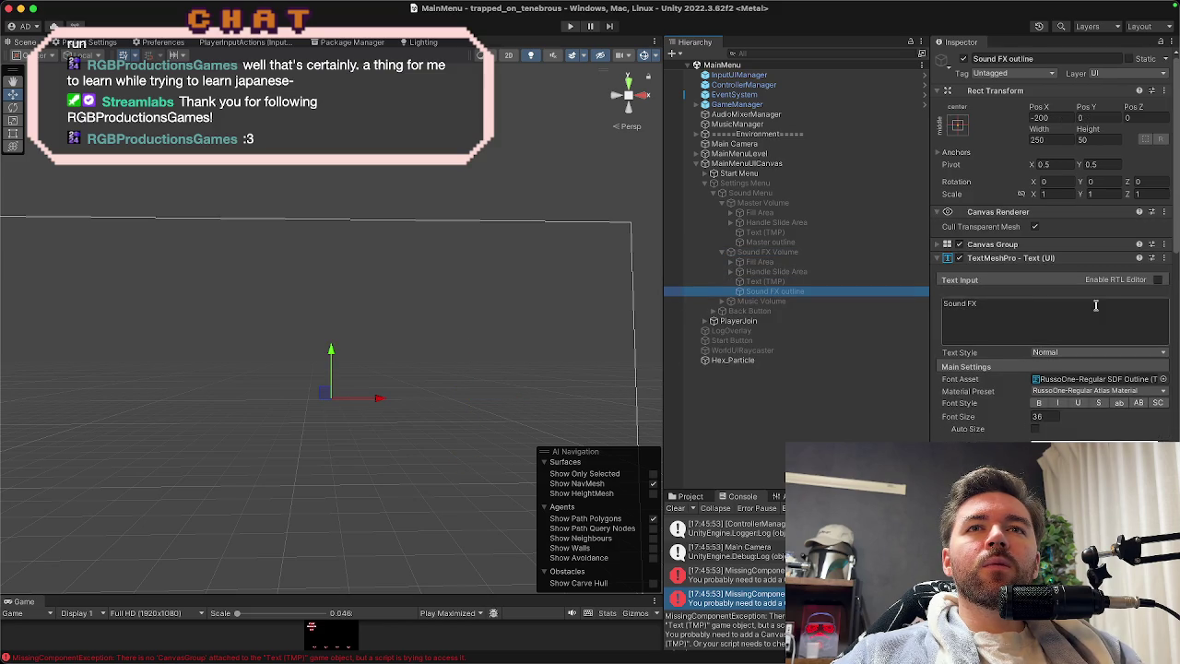
pyautogui.scroll(-10, 1095, 306)
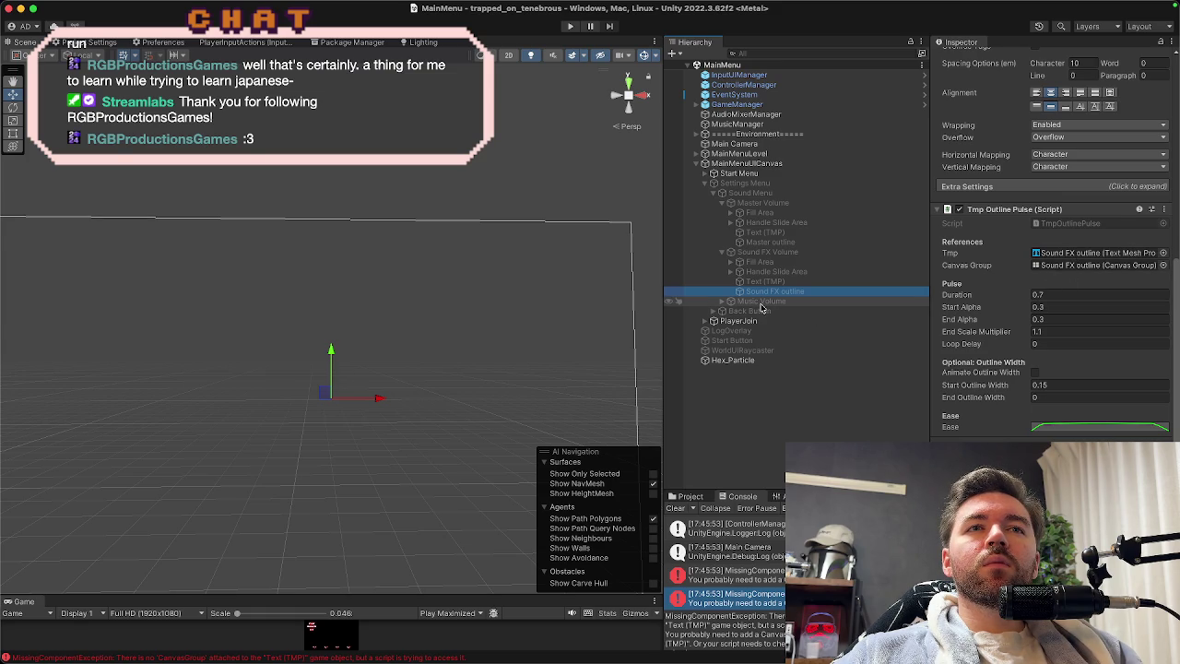
pyautogui.click(762, 303)
pyautogui.click(721, 302)
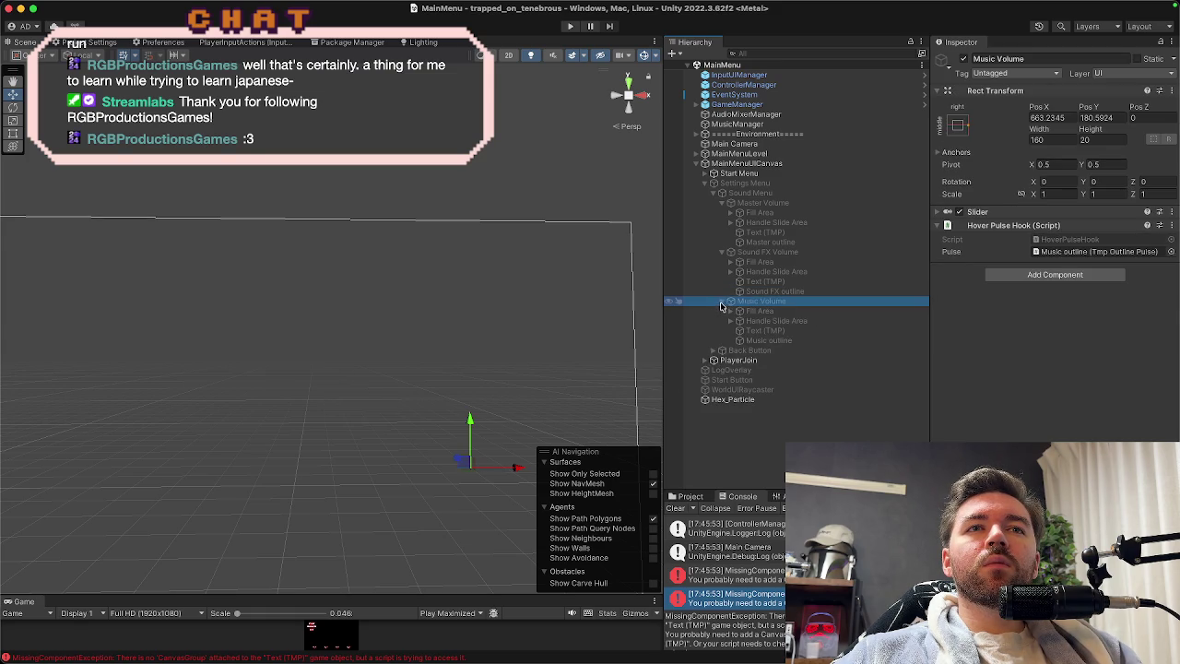
pyautogui.click(798, 341)
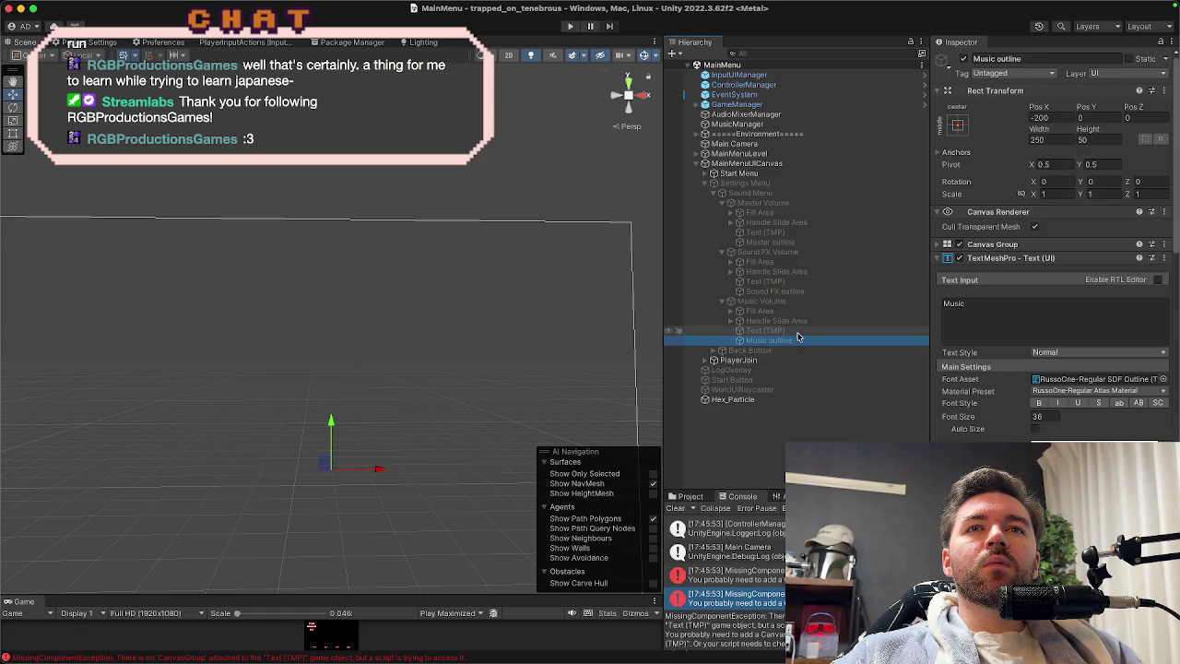
# Check which objects the Music outline's Tmp Outline Pulse Tmp and Canvas Group references point to.
pyautogui.scroll(-5, 1051, 351)
pyautogui.click(1105, 419)
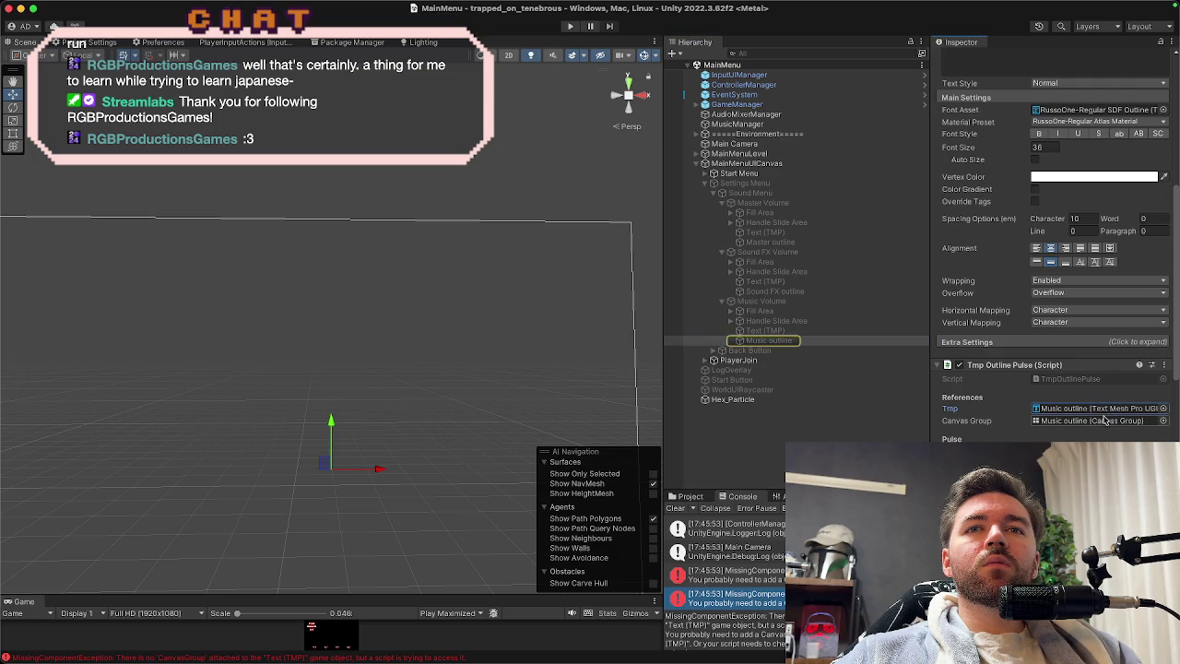
pyautogui.click(1105, 421)
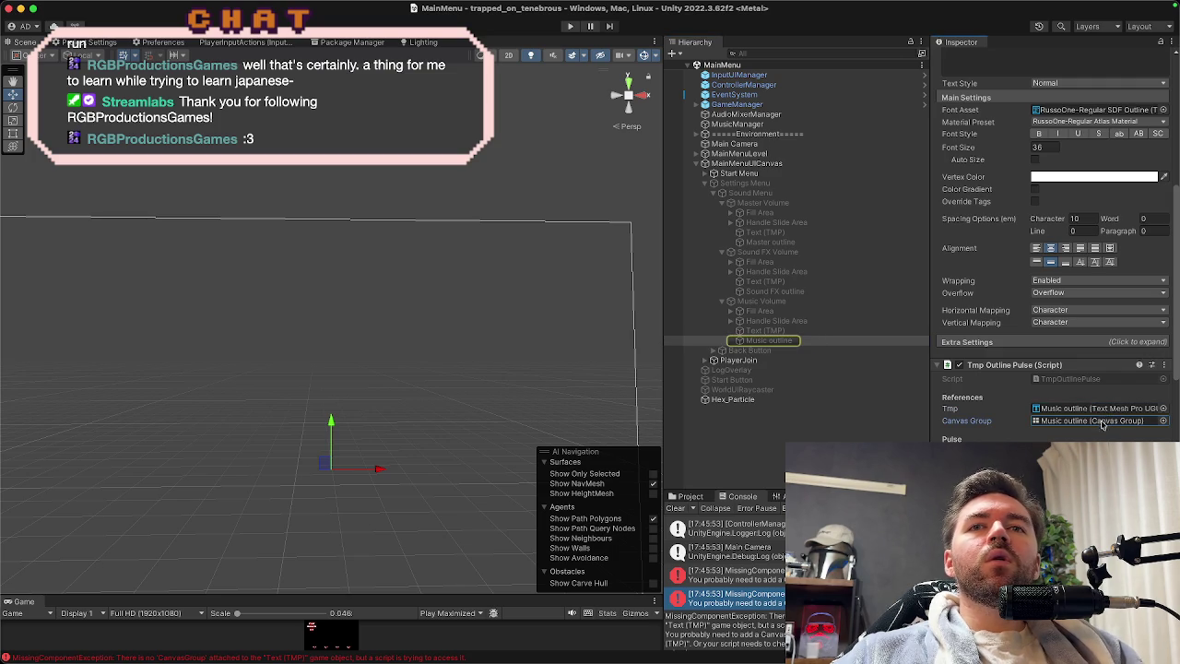
pyautogui.scroll(2, 1098, 418)
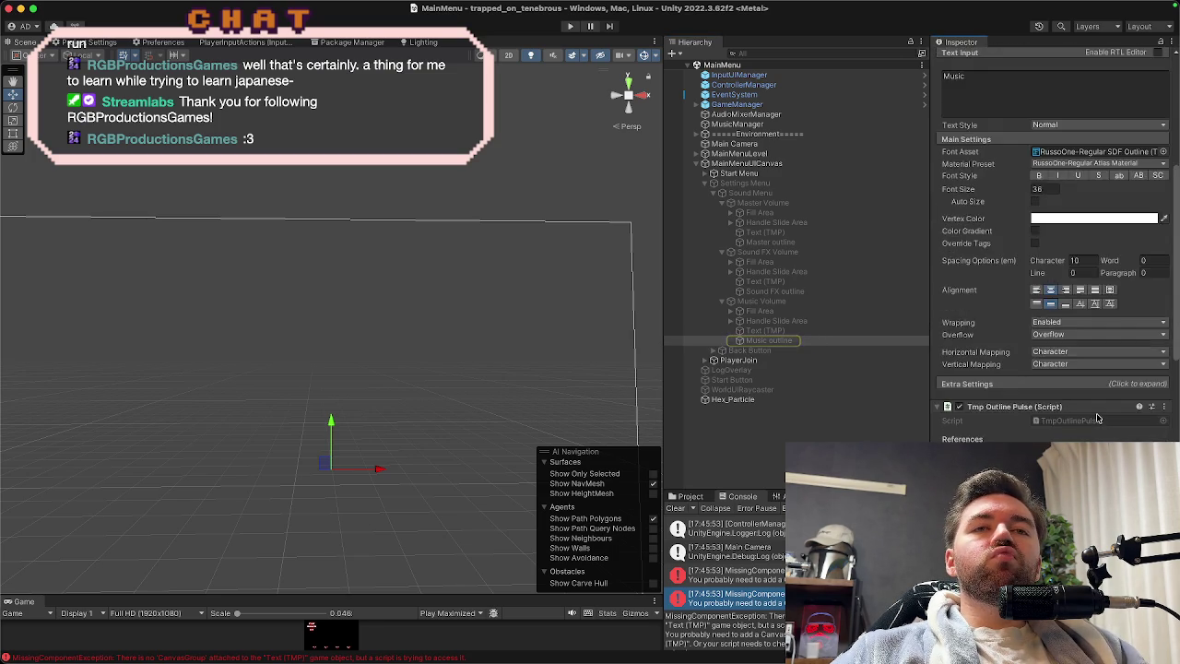
pyautogui.scroll(-5, 1098, 418)
pyautogui.scroll(15, 1097, 418)
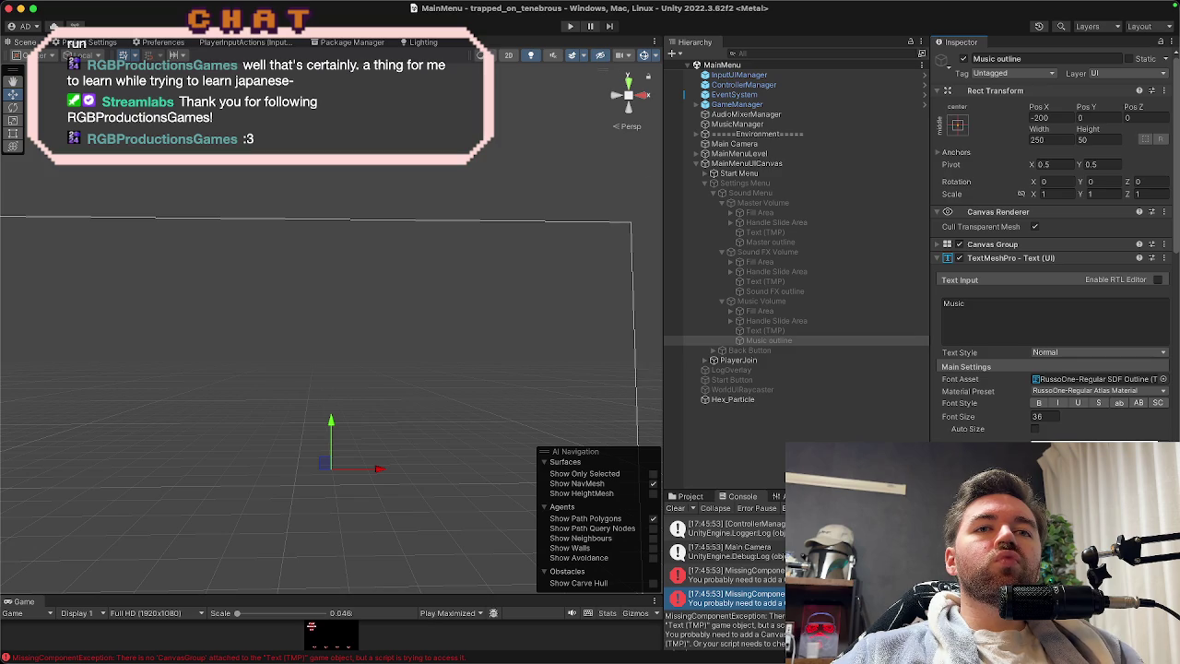
# Trace the missing CanvasGroup error to the Sound FX and Master label objects, then switch to Rider.
pyautogui.click(734, 575)
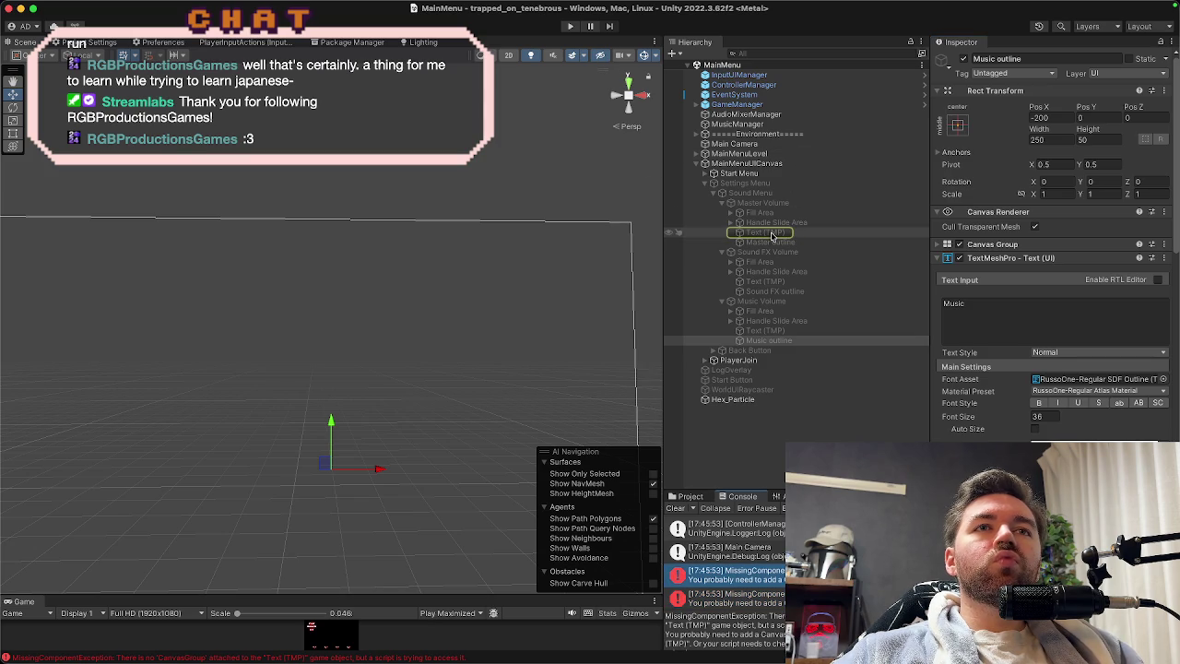
pyautogui.click(764, 283)
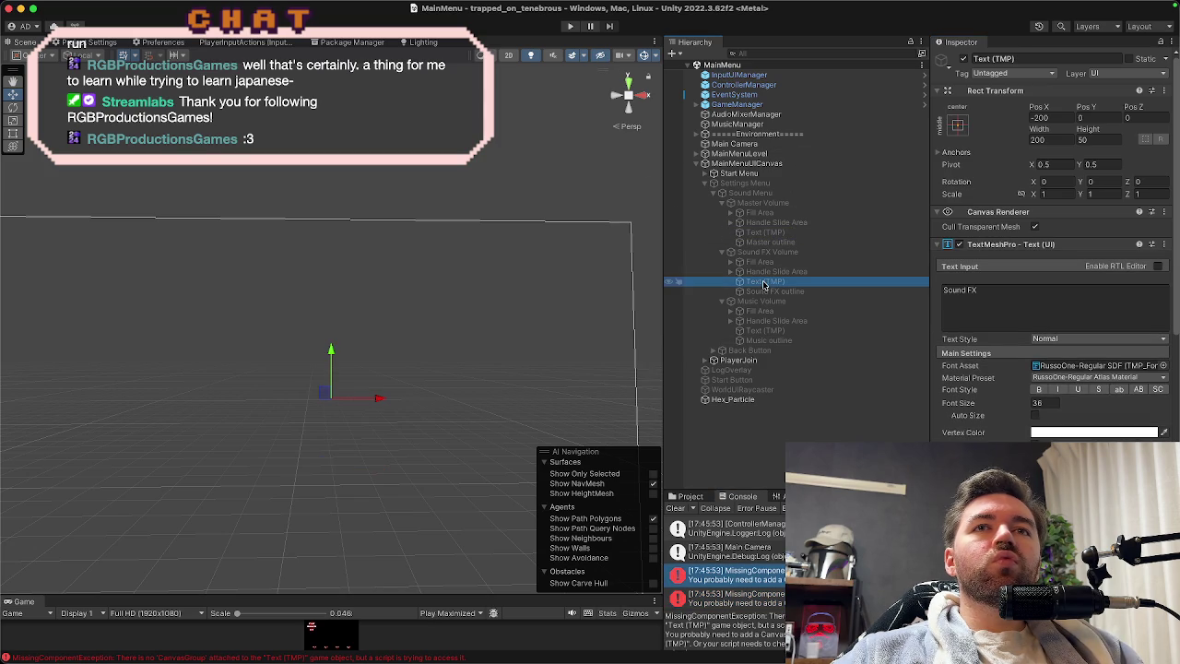
pyautogui.click(773, 234)
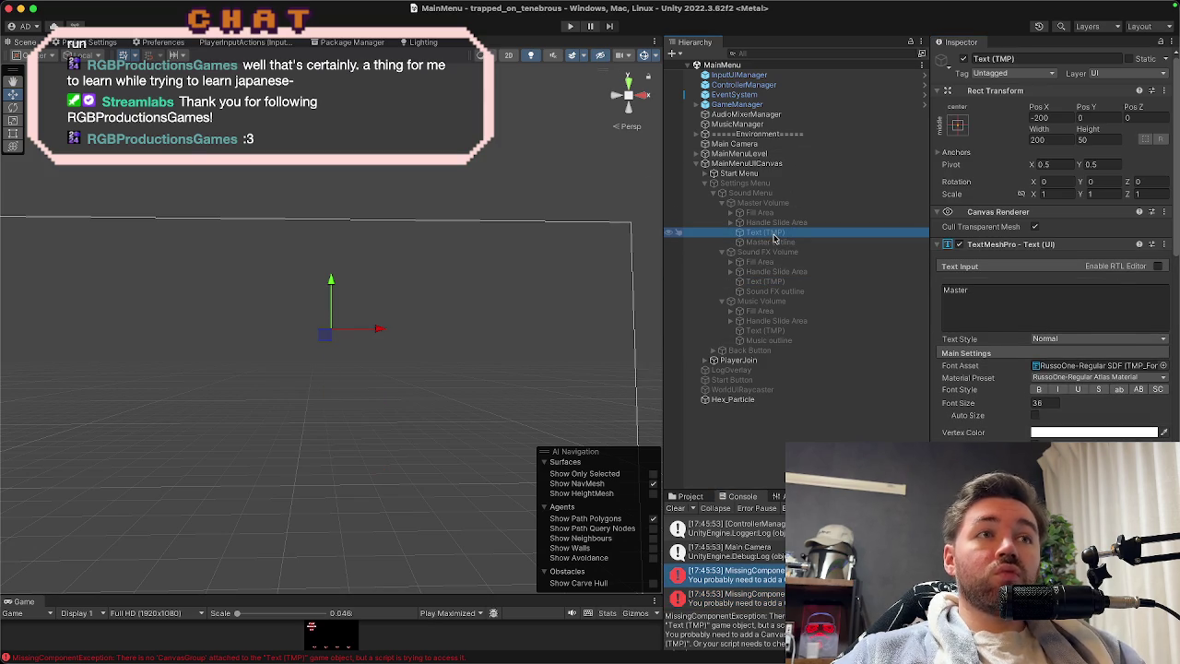
pyautogui.press('super+Tab')
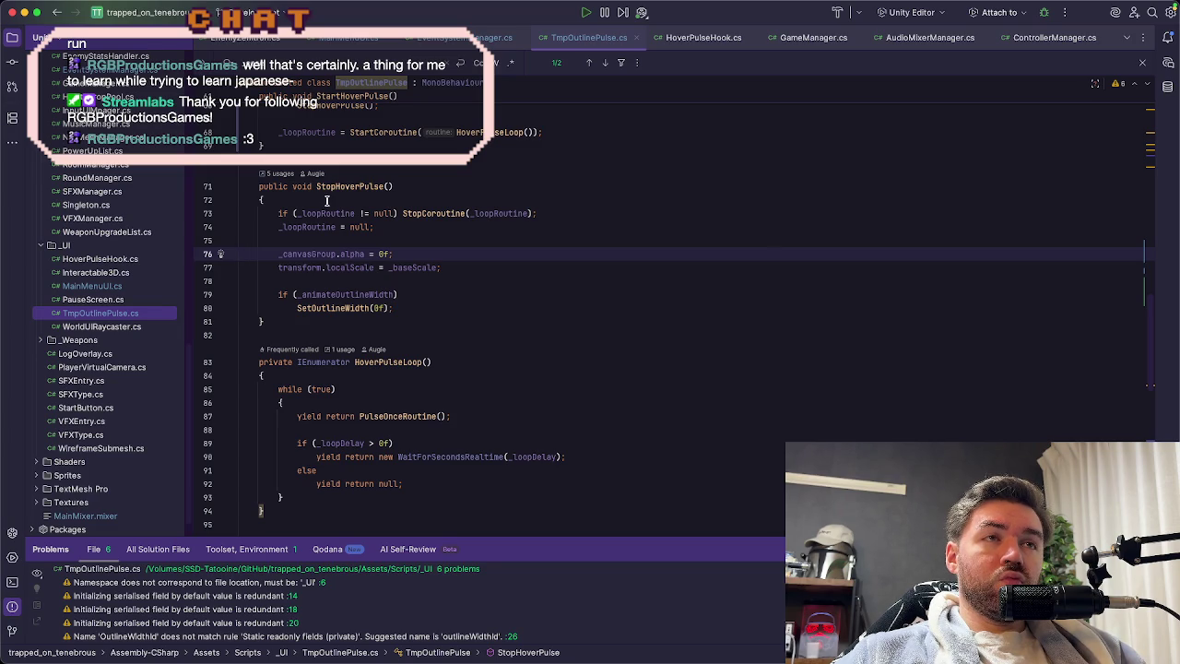
# Highlight every _canvasGroup usage in TmpOutlinePulse.cs up to the serialized fields, then return to Unity.
pyautogui.scroll(2, 516, 295)
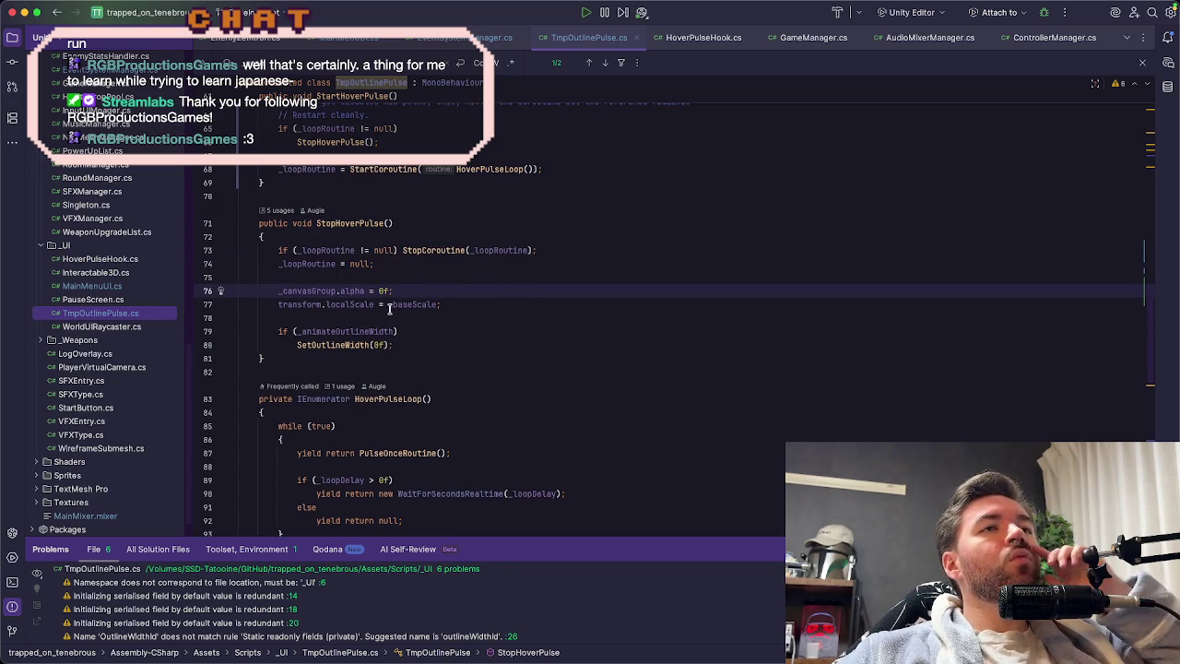
pyautogui.click(301, 290)
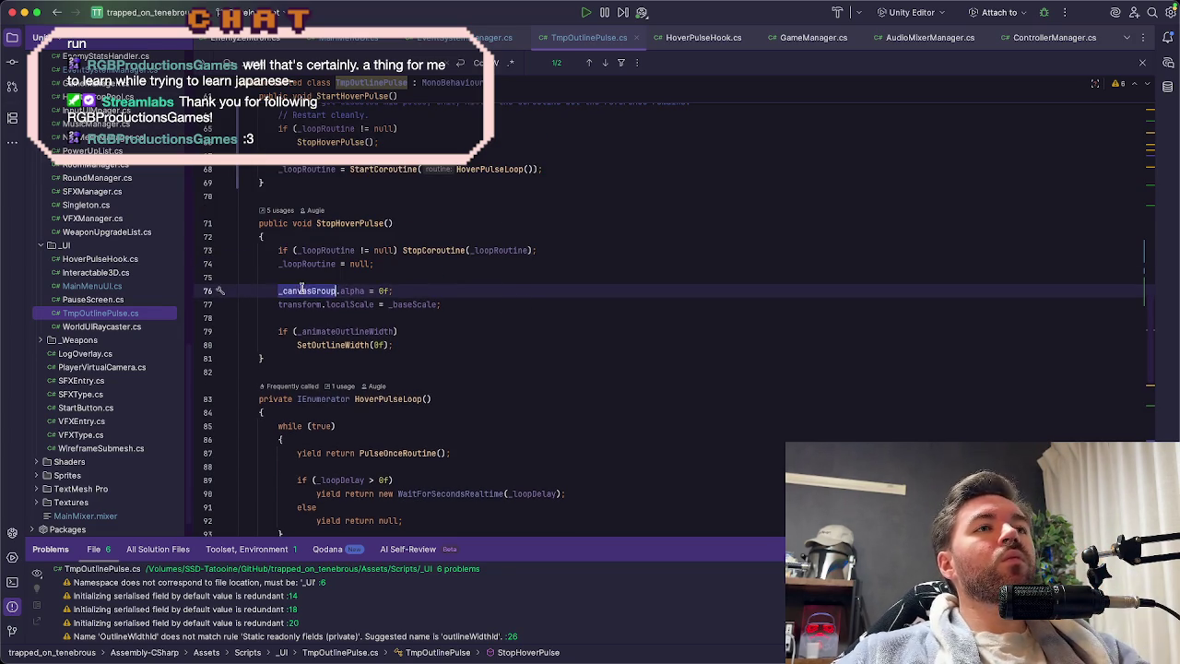
pyautogui.scroll(10, 304, 290)
pyautogui.scroll(4, 455, 342)
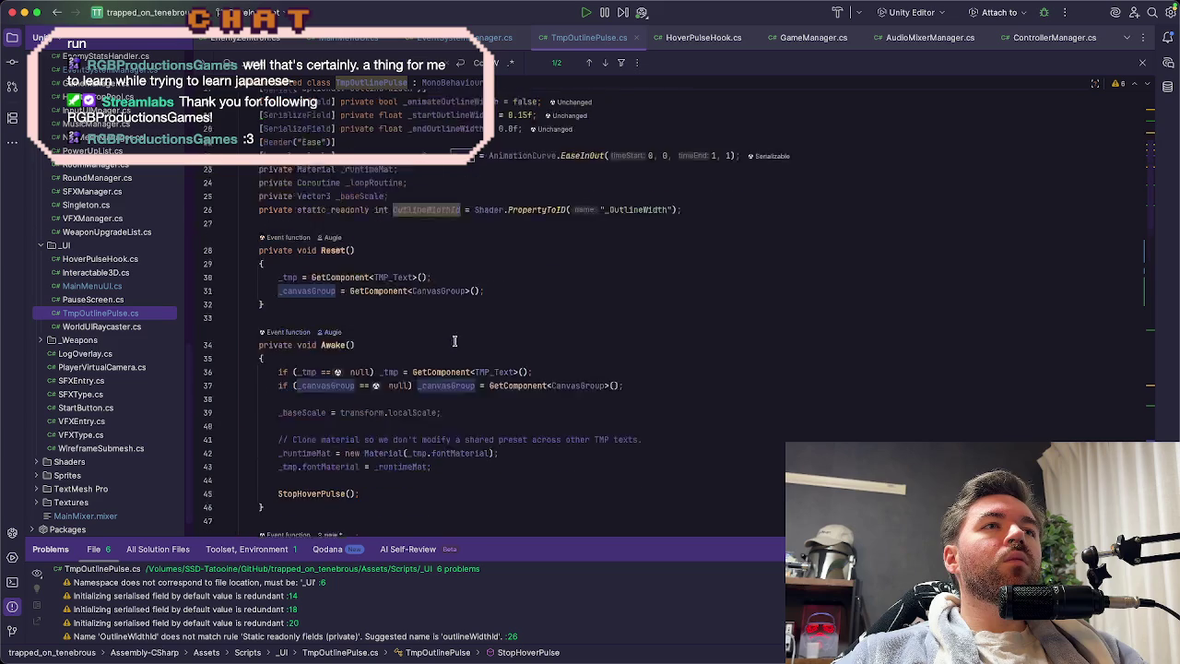
pyautogui.scroll(4, 455, 342)
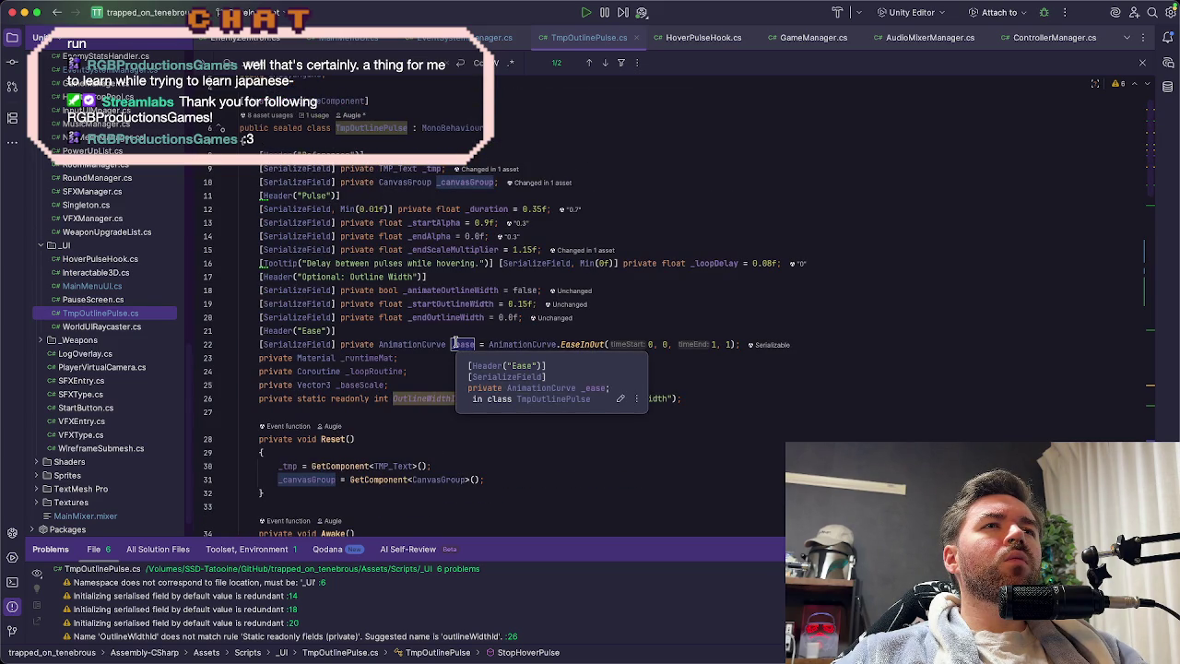
pyautogui.press('super+Tab')
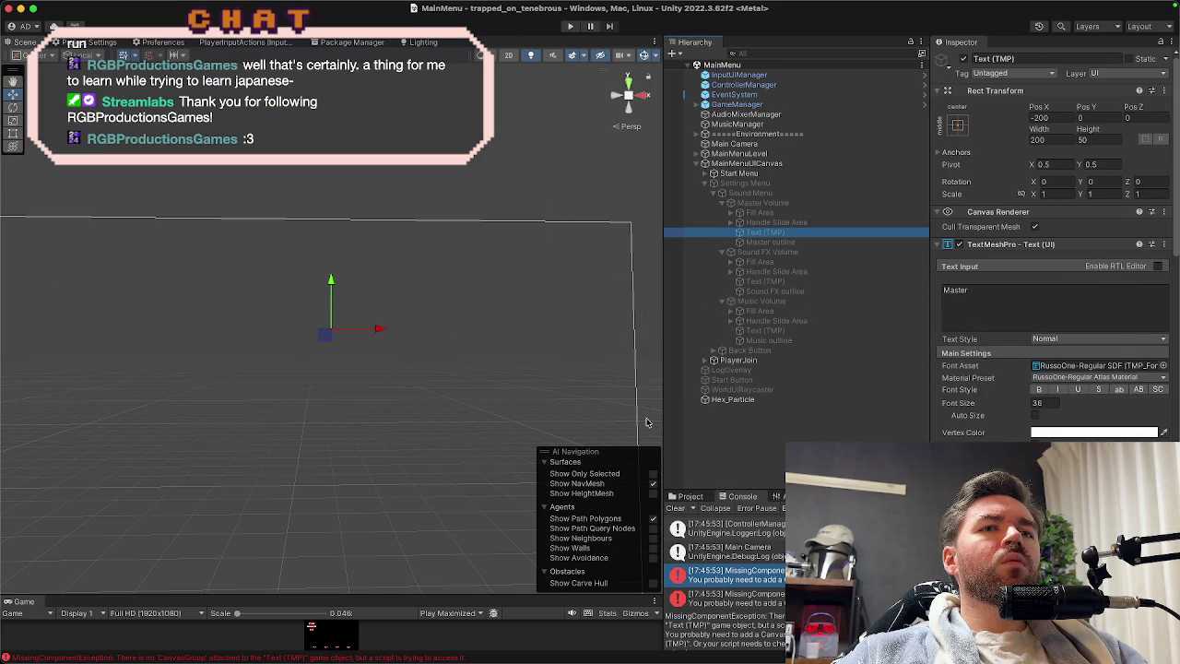
# Clear the Console, collapse Settings Menu in the Hierarchy, and start Play mode.
pyautogui.click(676, 508)
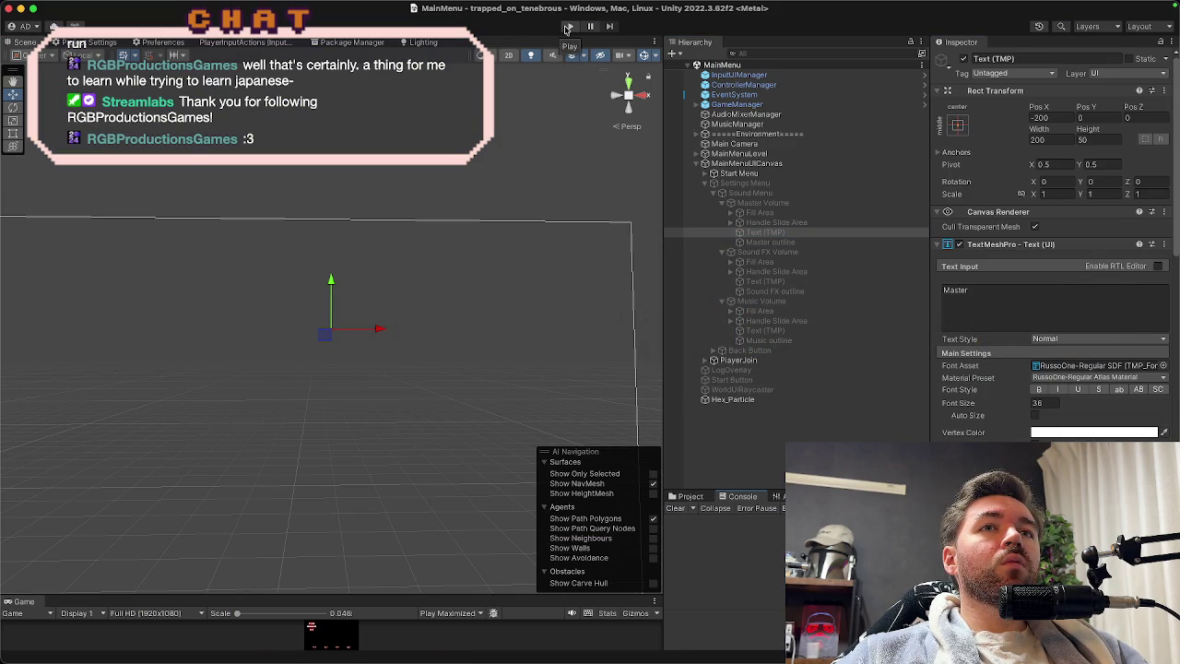
pyautogui.click(706, 185)
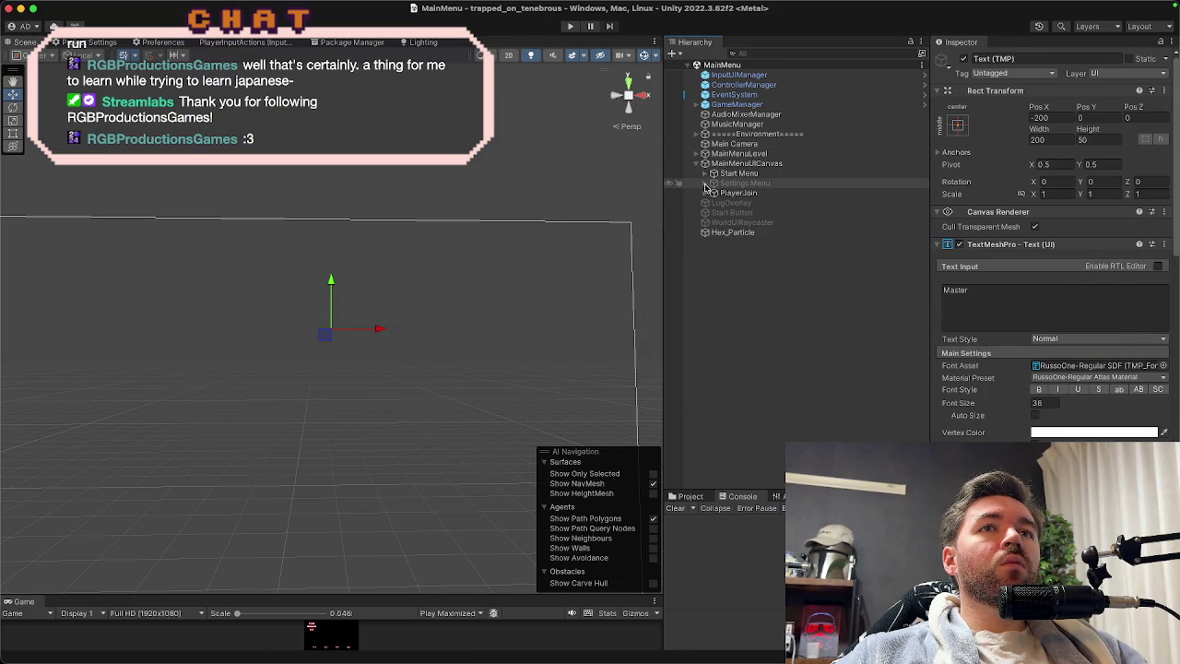
pyautogui.click(568, 28)
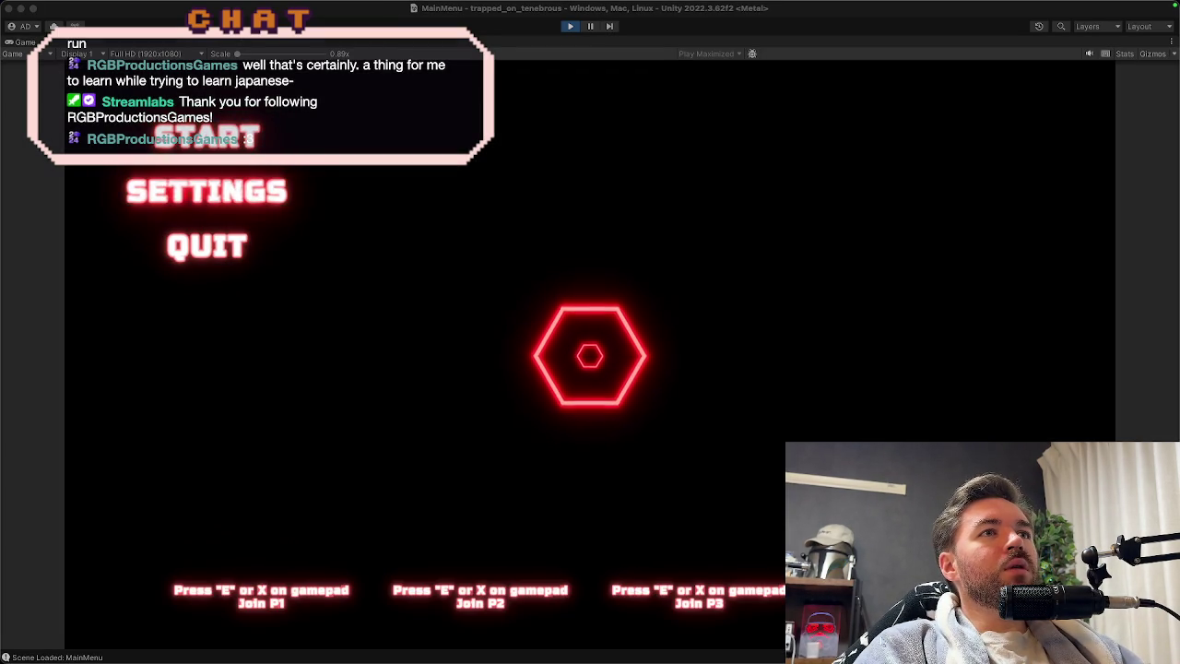
# Open the in-game Settings menu, step through the slider labels, and lower the Master volume.
pyautogui.press('Return')
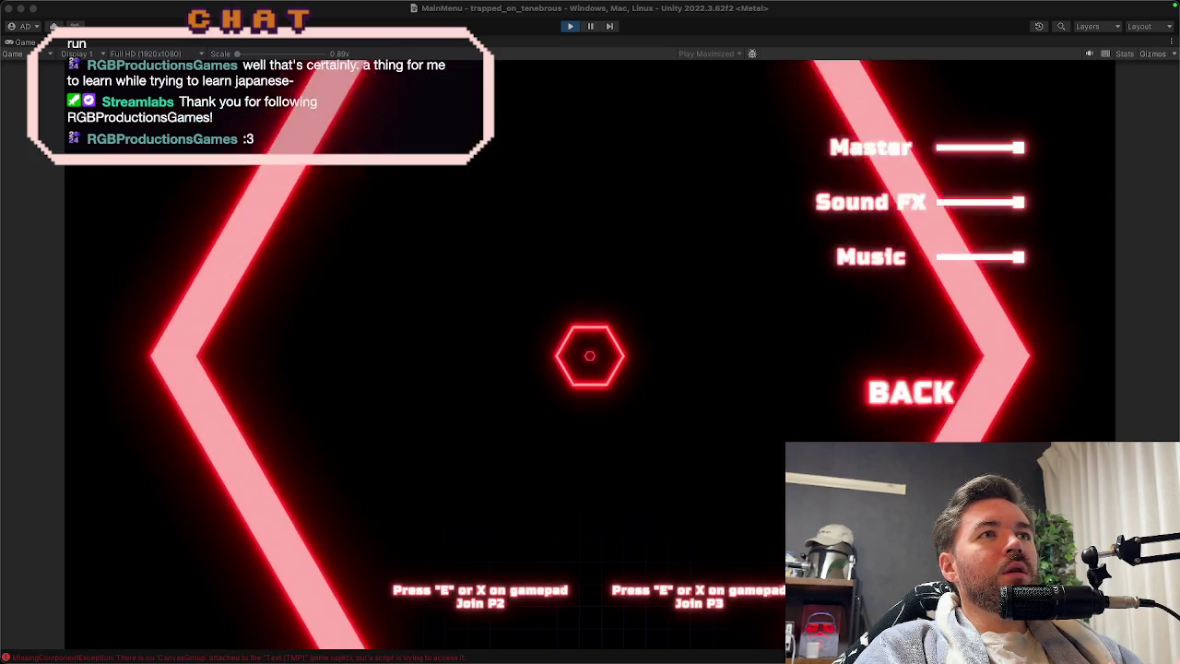
pyautogui.press('Up')
pyautogui.press('Up')
pyautogui.press('Up')
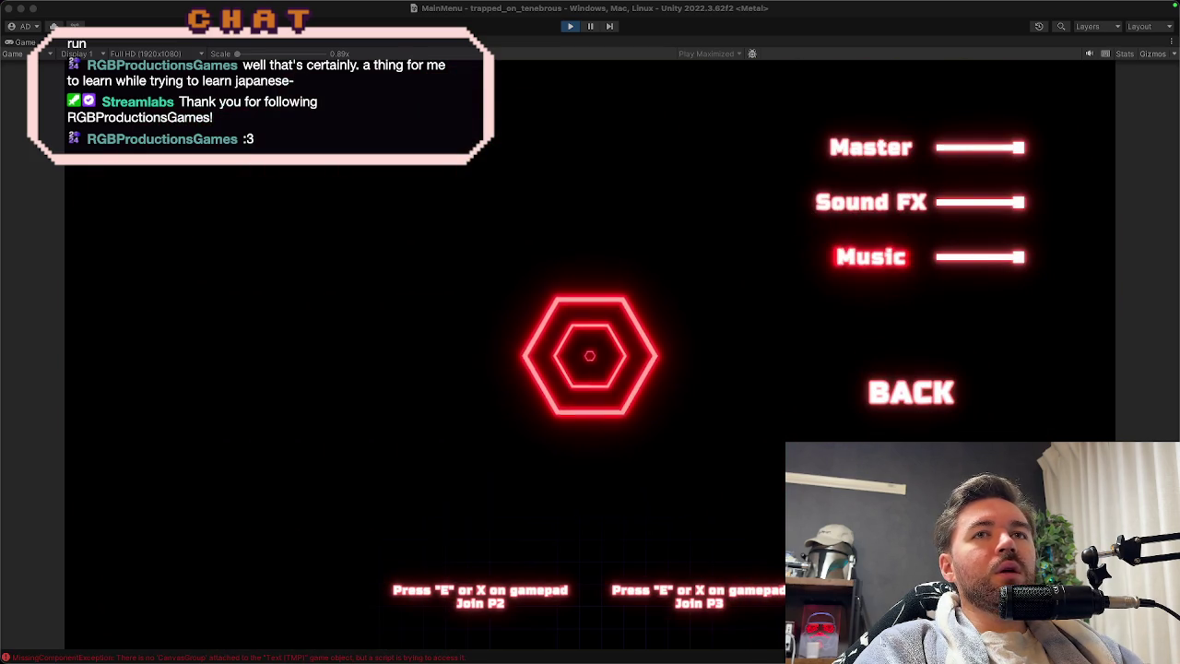
pyautogui.press('Down')
pyautogui.press('Down')
pyautogui.press('Up')
pyautogui.press('Up')
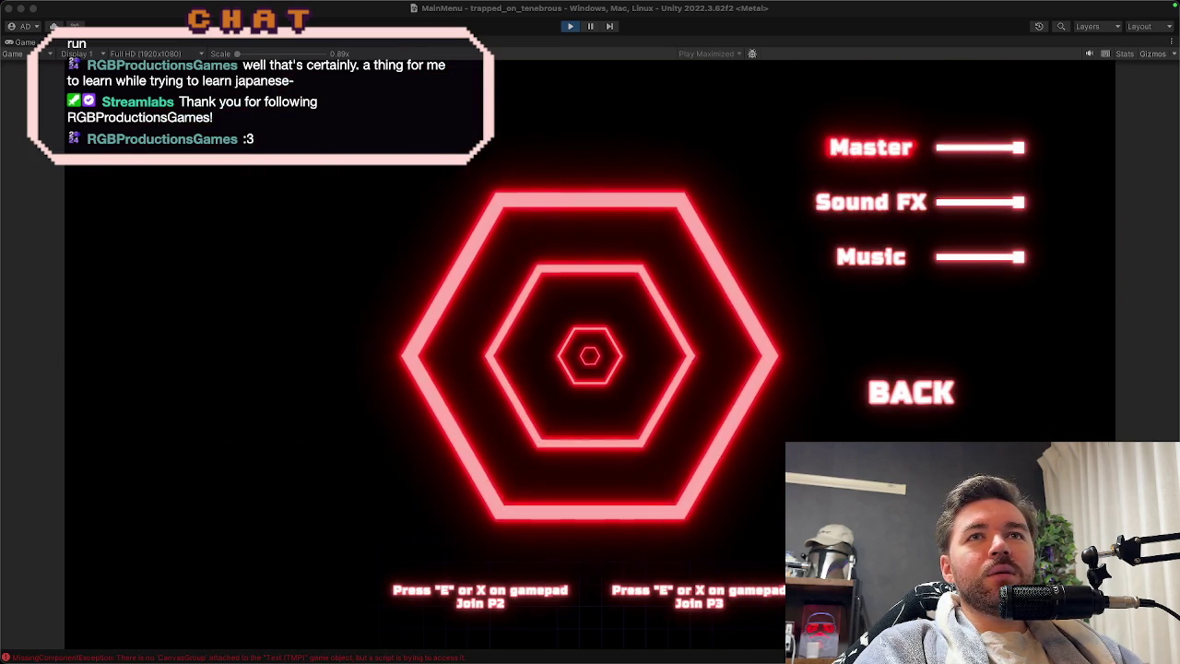
pyautogui.press('Left')
pyautogui.press('Left')
pyautogui.press('Left')
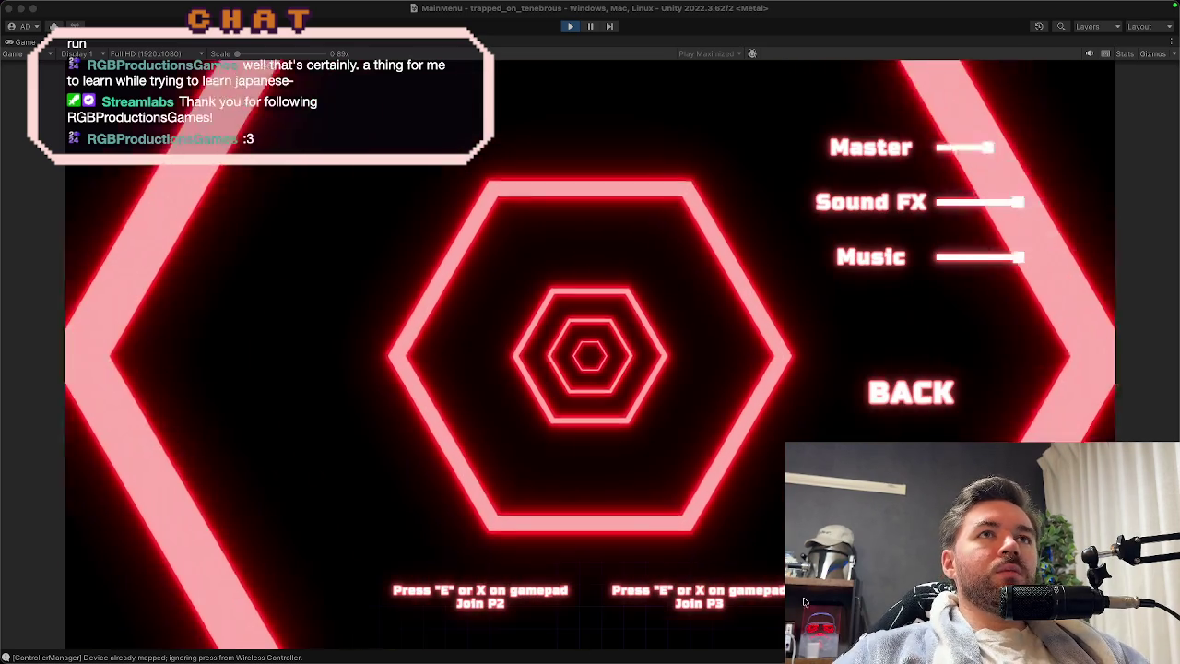
pyautogui.click(564, 16)
# Stop play mode and switch to the Unity UI navigation tutorial video.
pyautogui.click(569, 25)
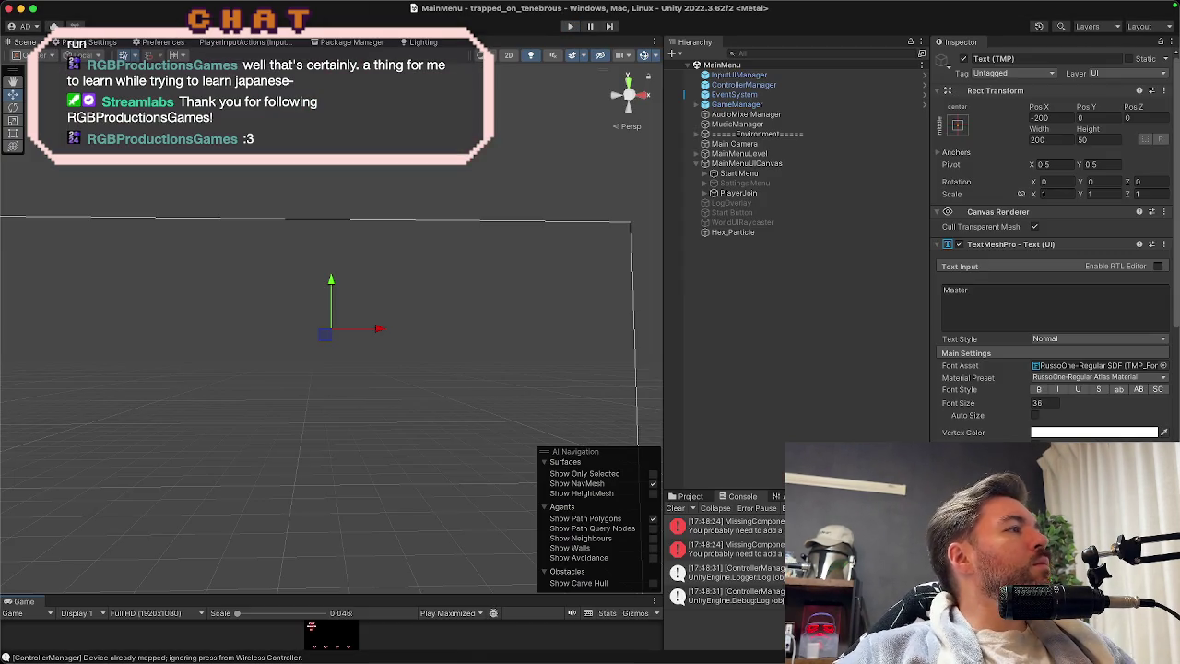
pyautogui.click(334, 635)
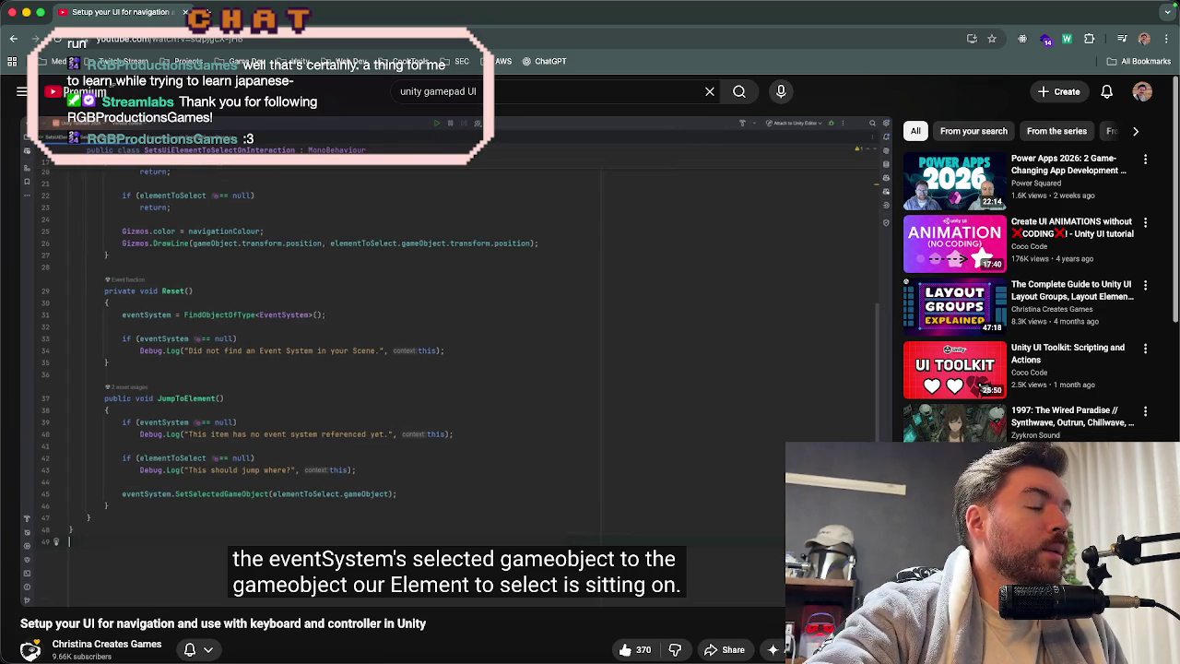
pyautogui.press('super+Tab')
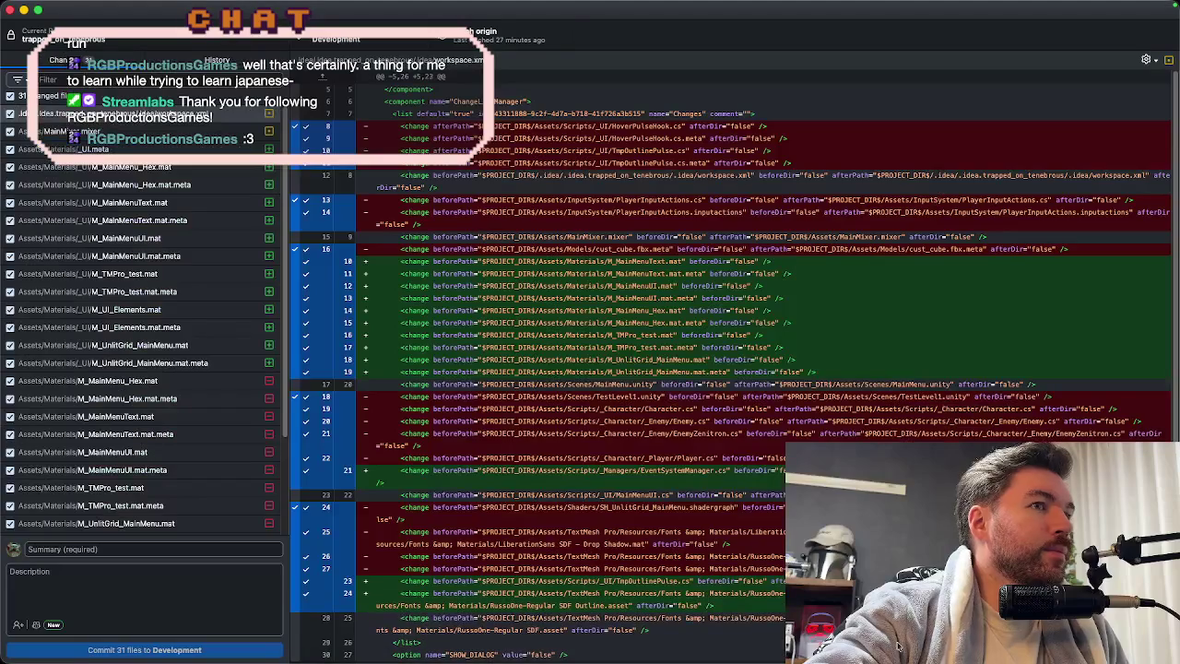